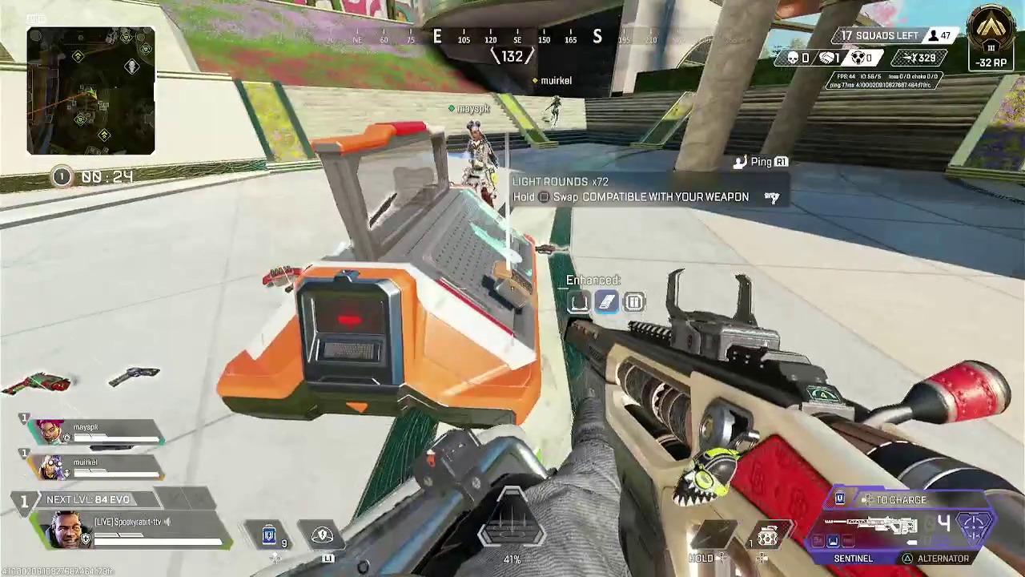
Restock Light Rounds at the box, switch to the Alternator, and slide down toward the grass.
{"action": "key", "text": "e"}
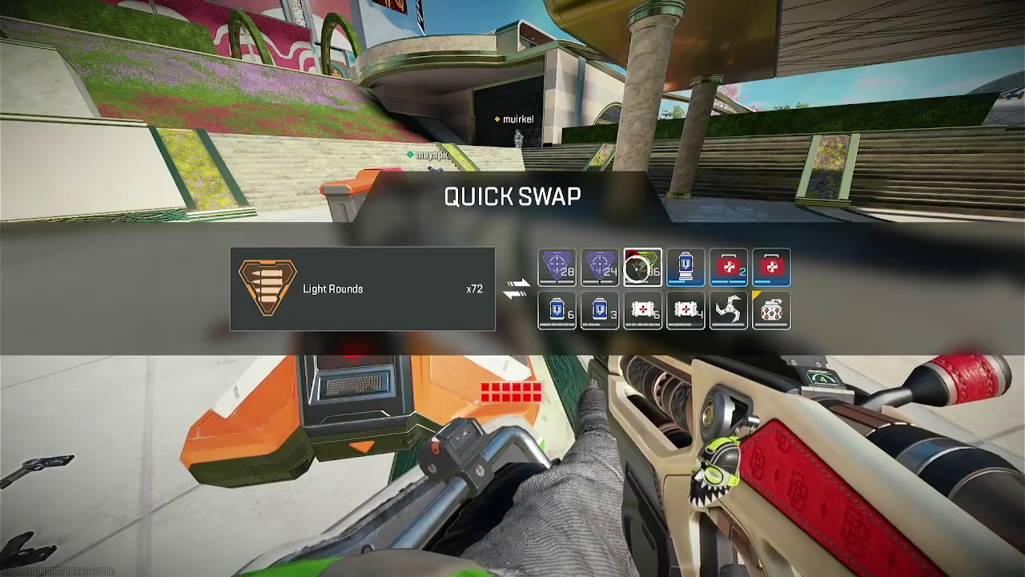
{"action": "key", "text": "e"}
{"action": "key", "text": "2"}
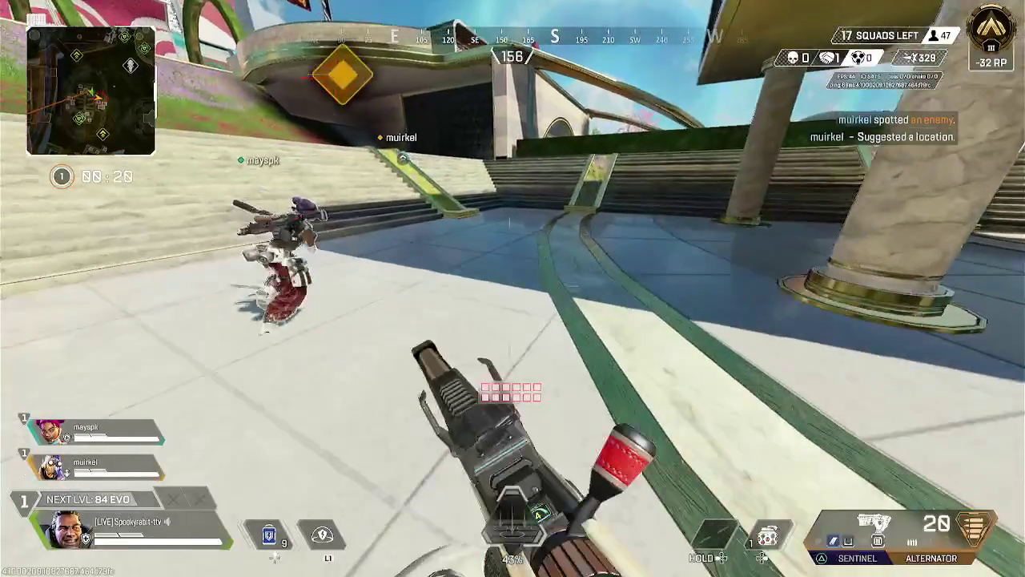
{"action": "key", "text": "w"}
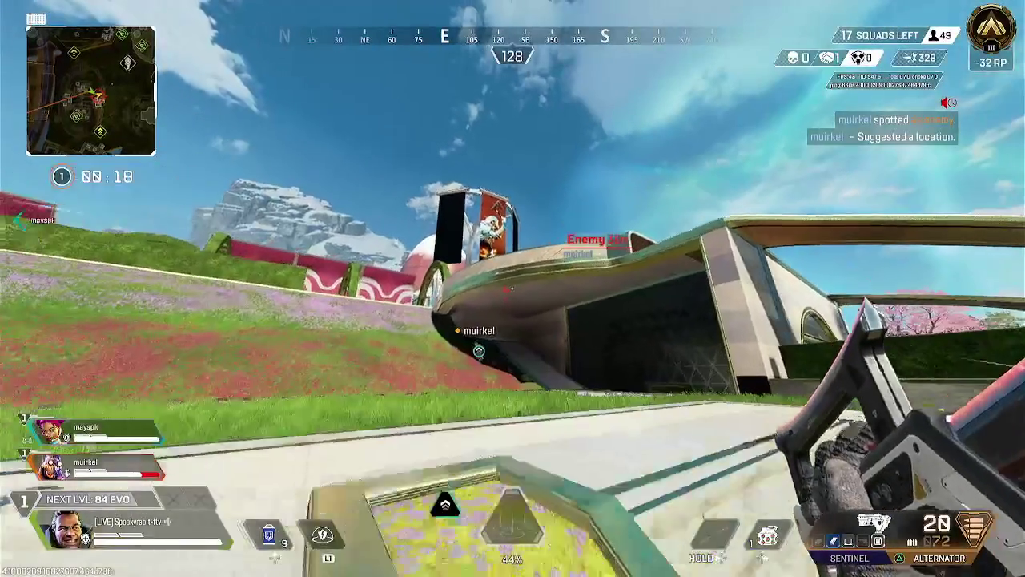
{"action": "key", "text": "v"}
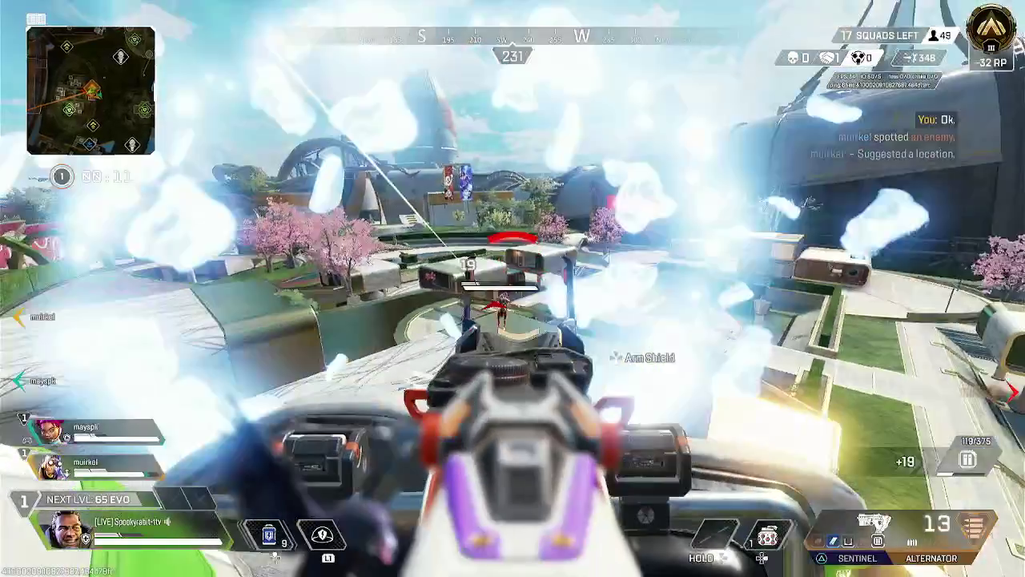
Mantle onto the curved roof while firing at the enemy, then switch to the Sentinel.
{"action": "key", "text": "w"}
{"action": "left_click", "coordinate": [512, 288]}
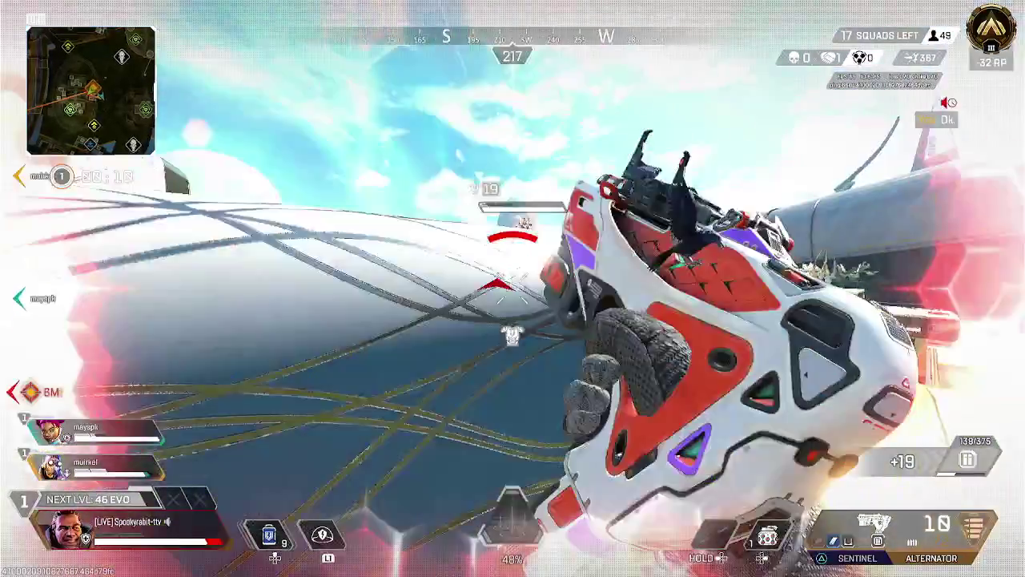
{"action": "key", "text": "space"}
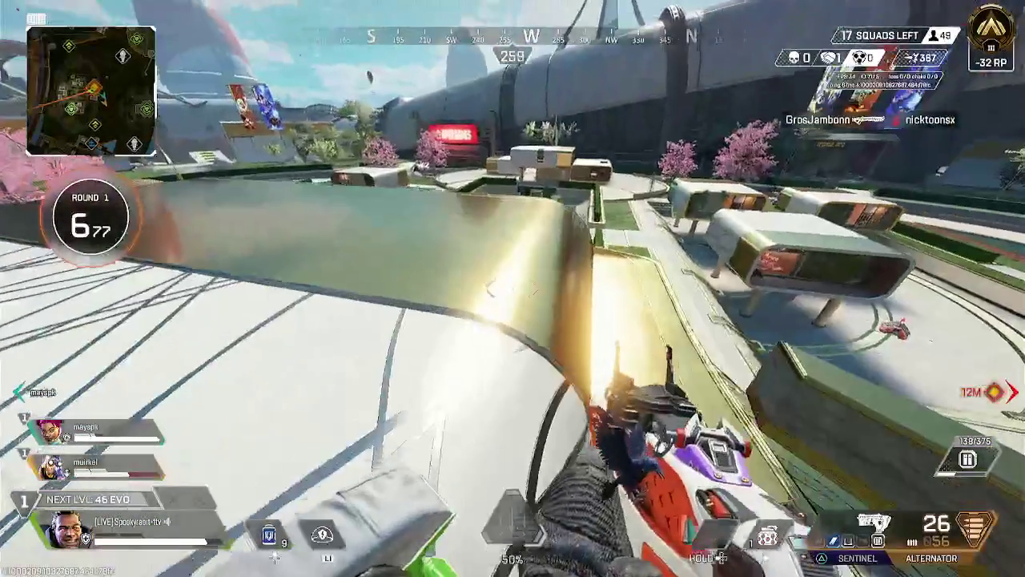
{"action": "key", "text": "1"}
{"action": "key", "text": "w"}
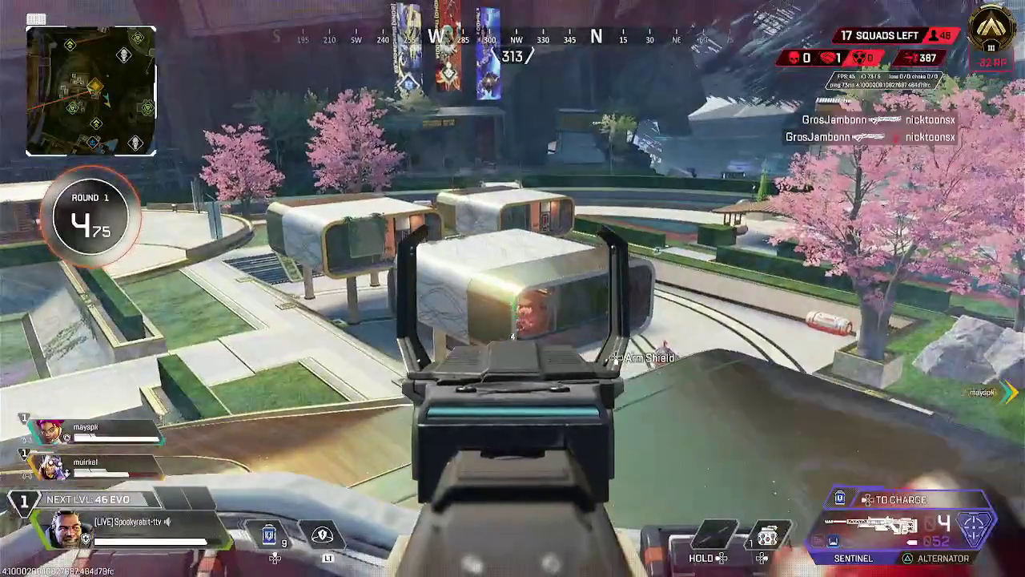
Cross the white and green platforms and climb through the window into the building.
{"action": "key", "text": "w"}
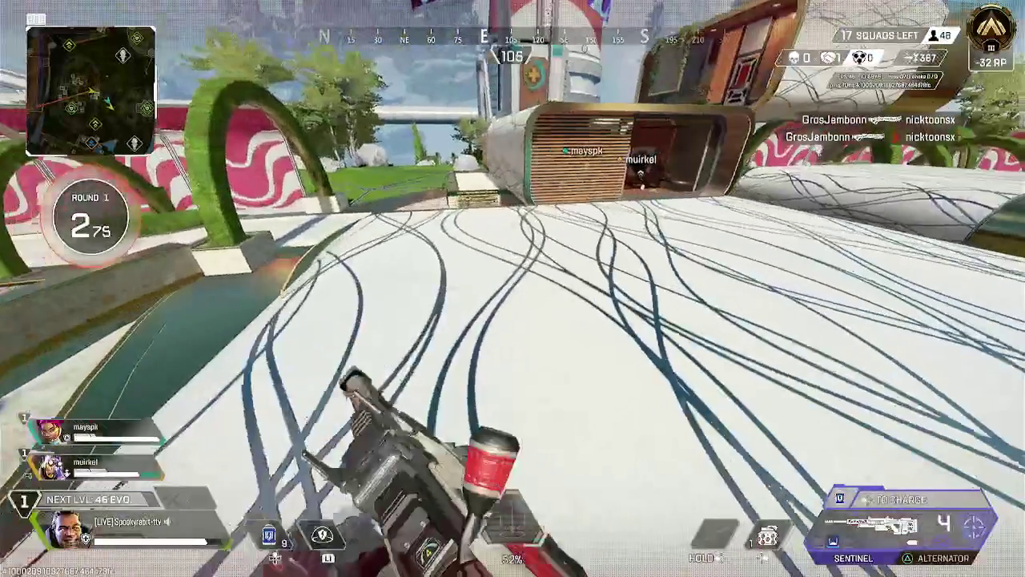
{"action": "key", "text": "w"}
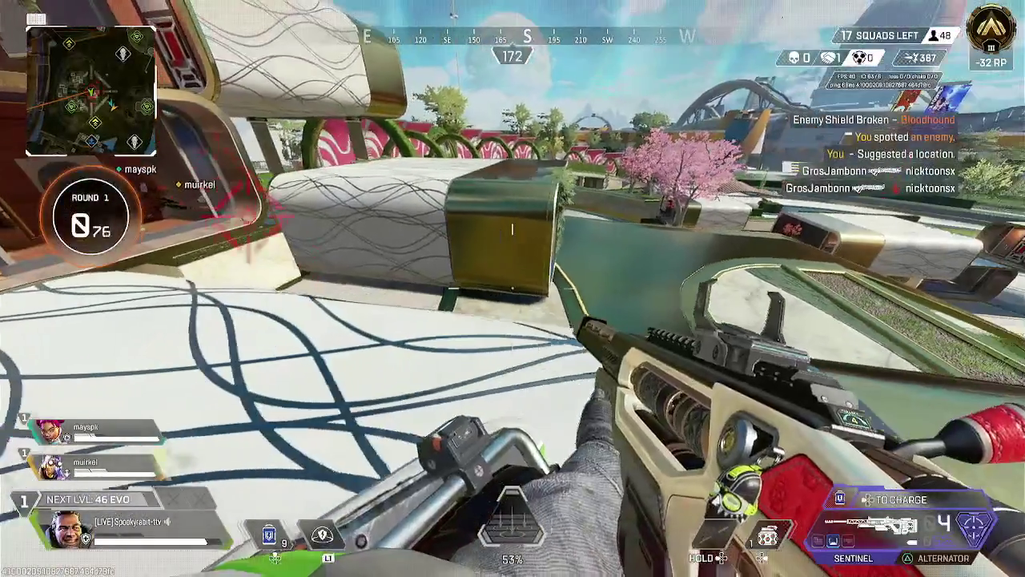
{"action": "key", "text": "w"}
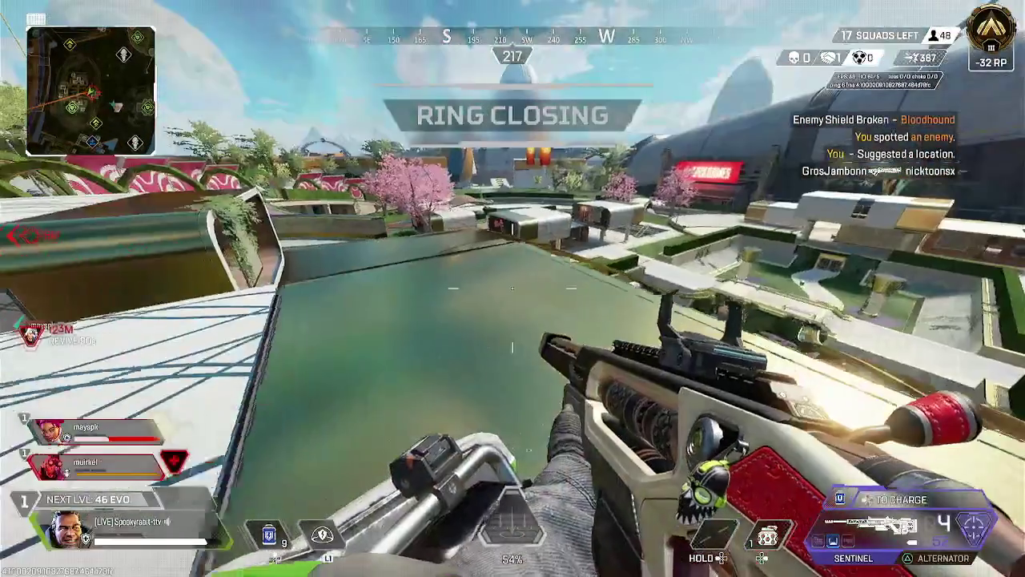
{"action": "key", "text": "w"}
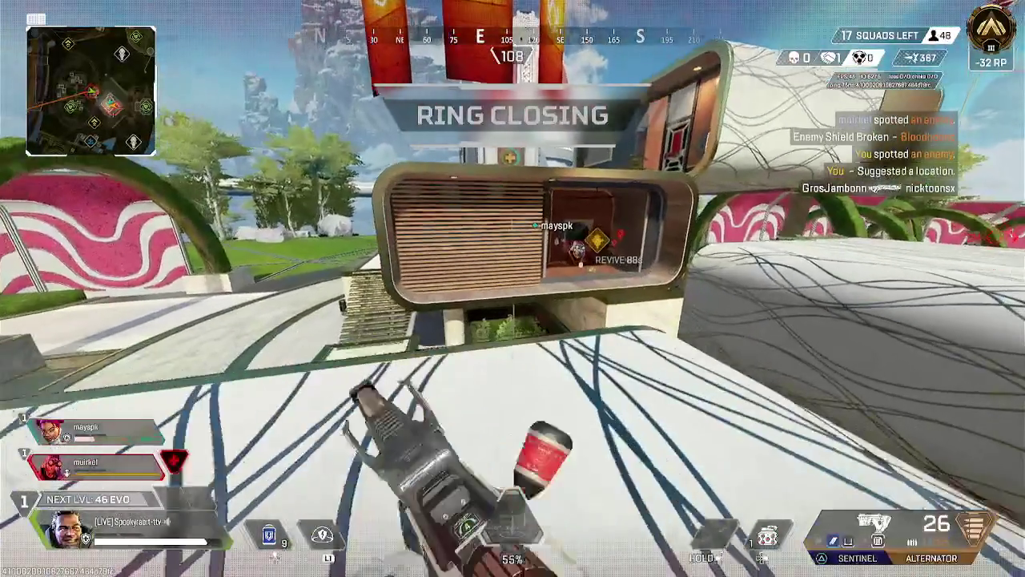
{"action": "key", "text": "w"}
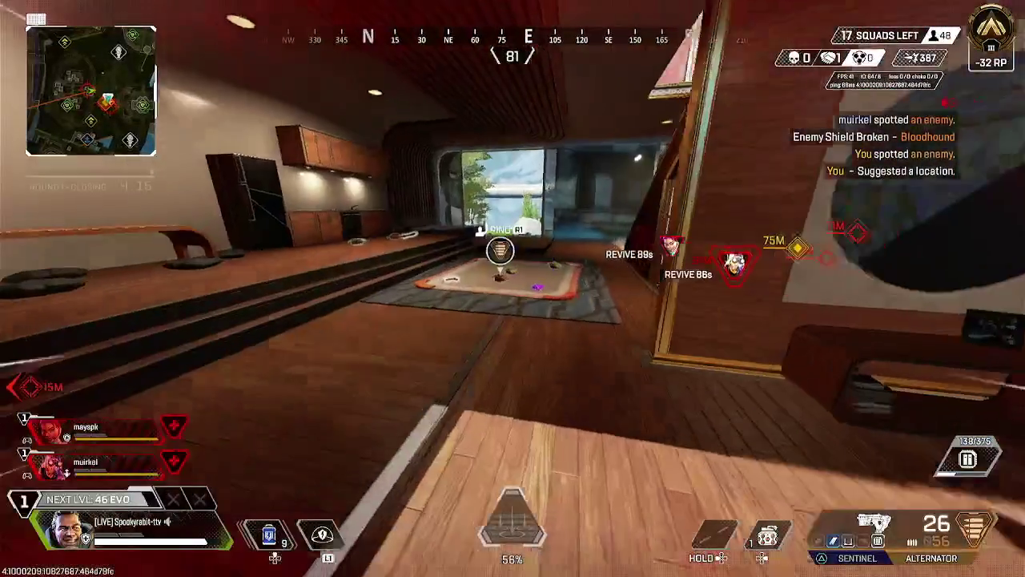
{"action": "key", "text": "w"}
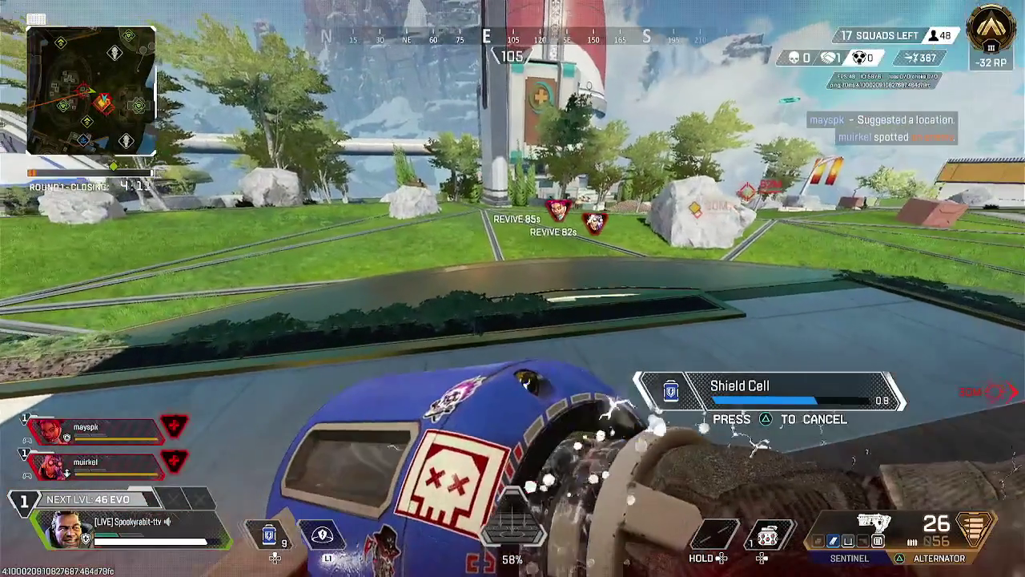
Drop from the ledge onto the grass and fire the Alternator at the enemy.
{"action": "key", "text": "w"}
{"action": "key", "text": "a"}
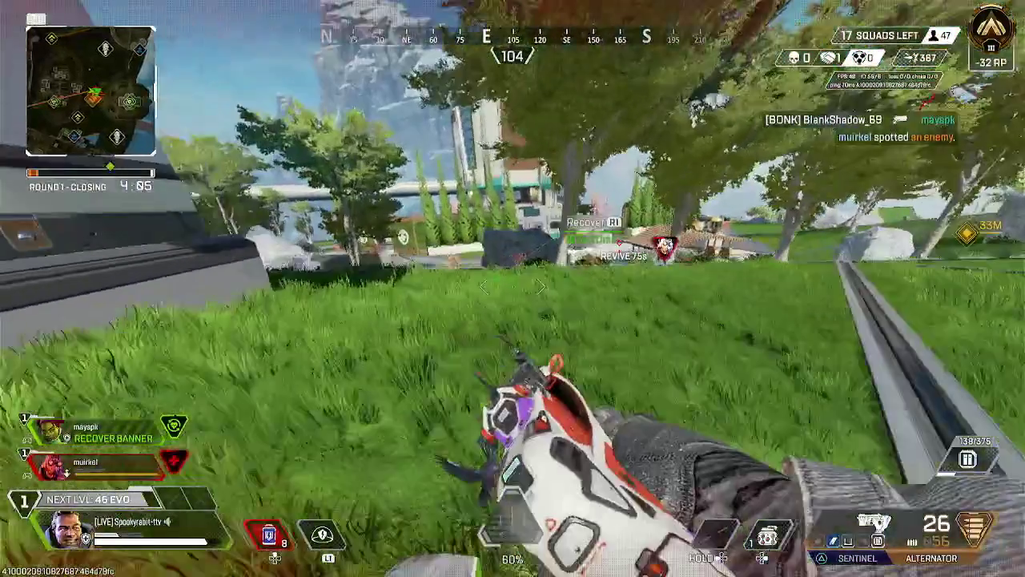
{"action": "left_click", "coordinate": [512, 289]}
{"action": "left_click", "coordinate": [512, 288]}
{"action": "left_click", "coordinate": [512, 289]}
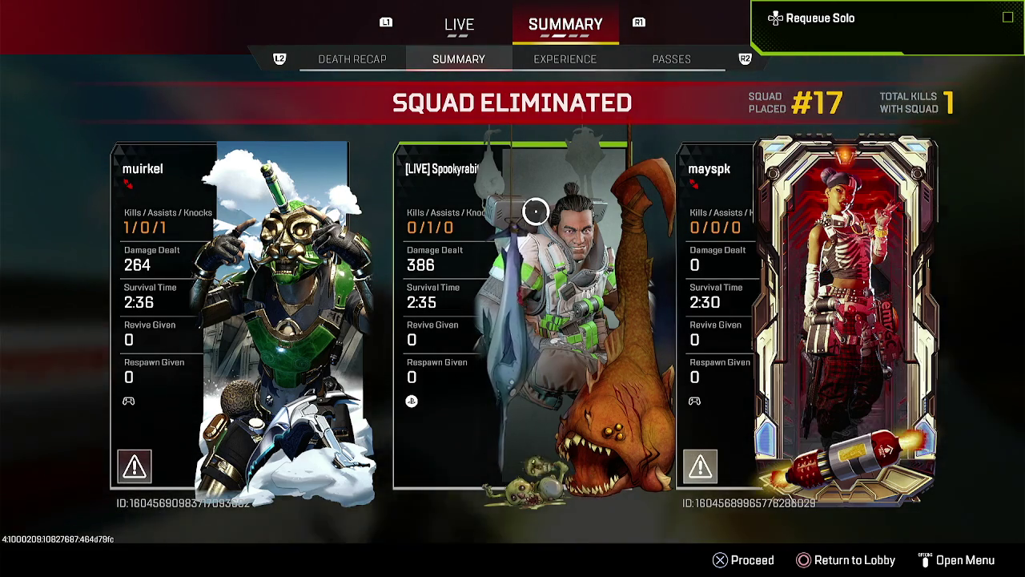
Requeue for another ranked match and lock in Gibraltar as the legend.
{"action": "key", "text": "Up"}
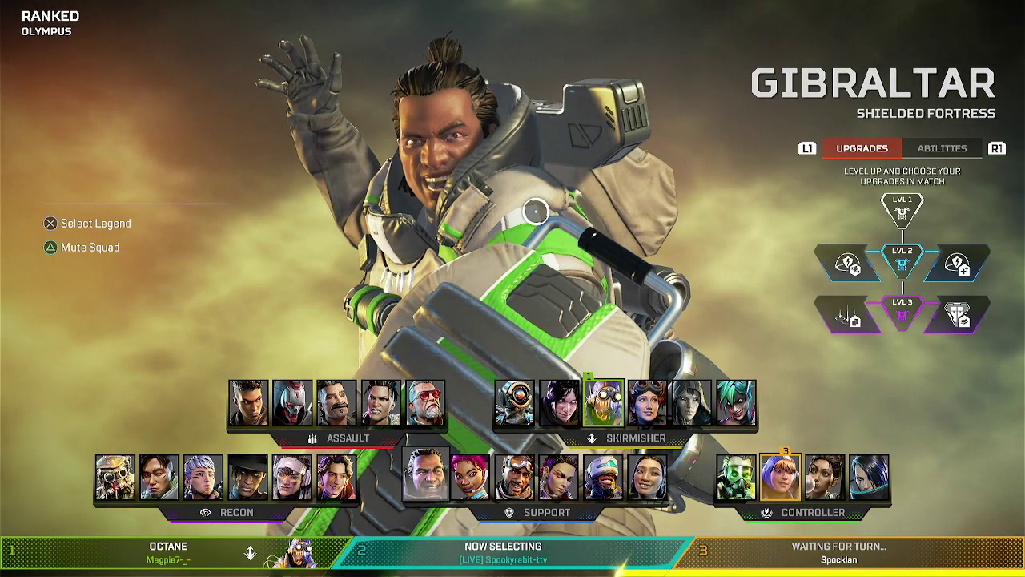
{"action": "key", "text": "Return"}
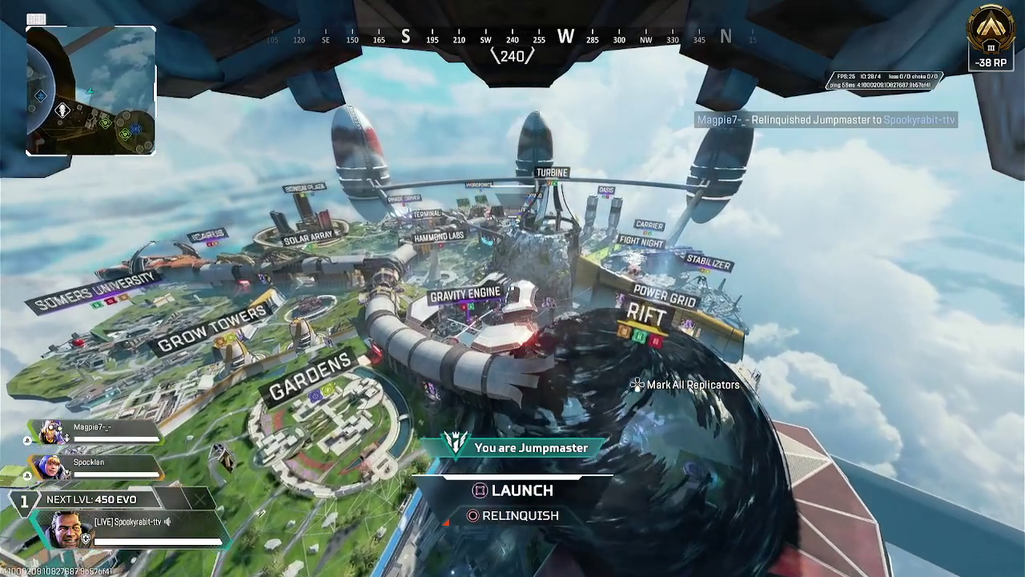
Relinquish jumpmaster to a teammate and mantle onto the Gravity Engine platform after landing.
{"action": "key", "text": "c"}
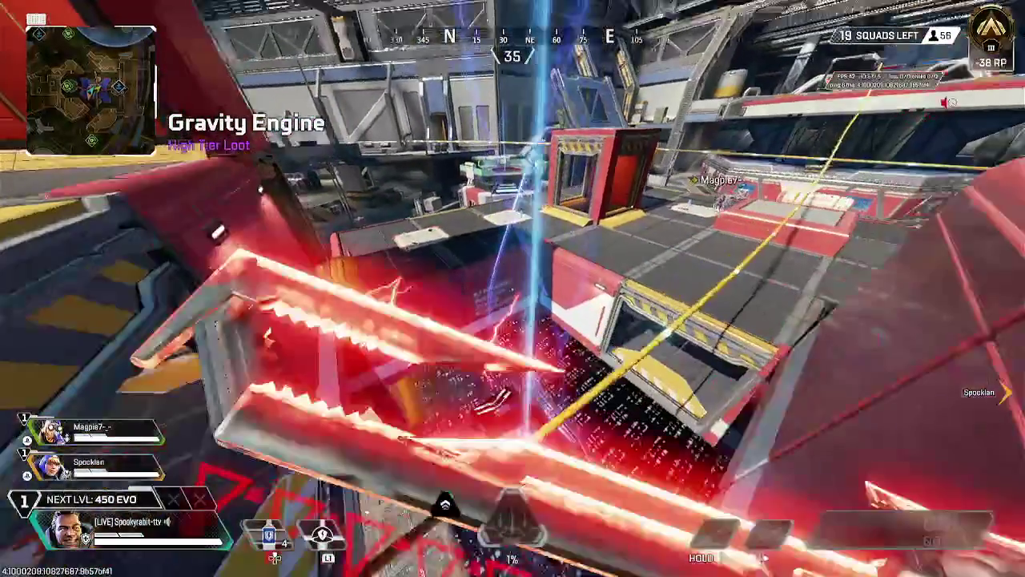
{"action": "key", "text": "space"}
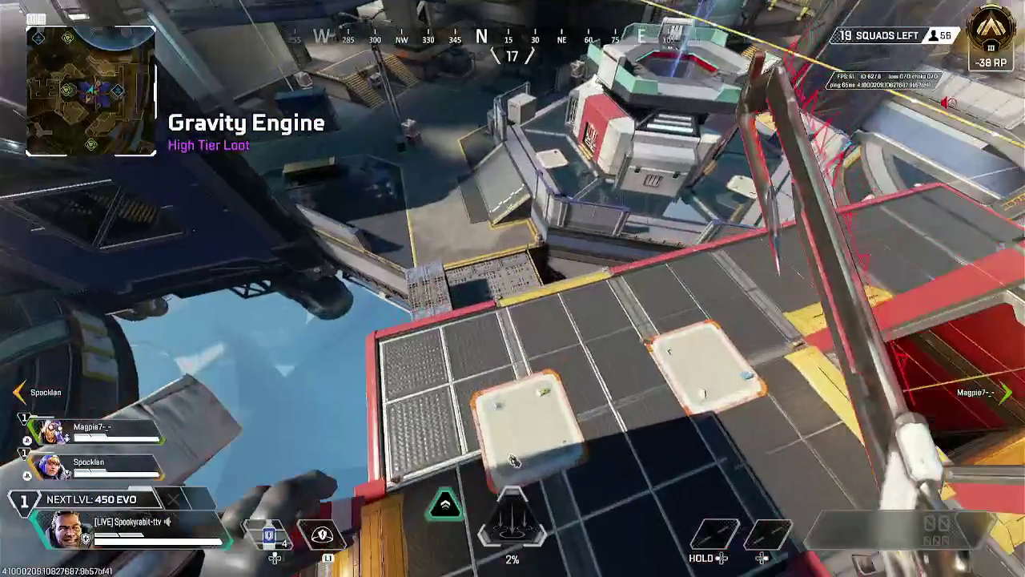
Pick up the P2020 pistol, drop beside the ramp, and mantle into the doorway.
{"action": "key", "text": "e"}
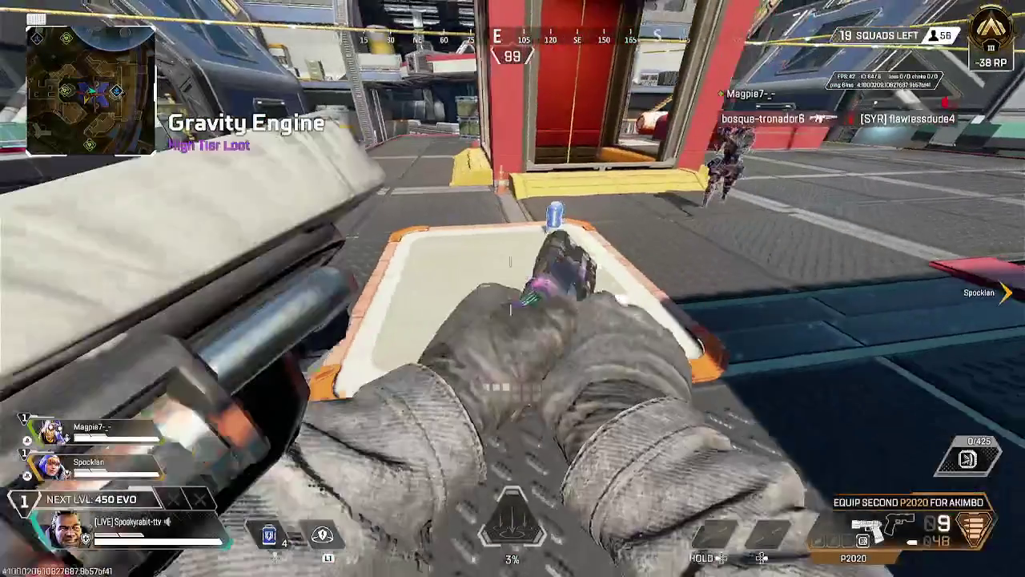
{"action": "key", "text": "w"}
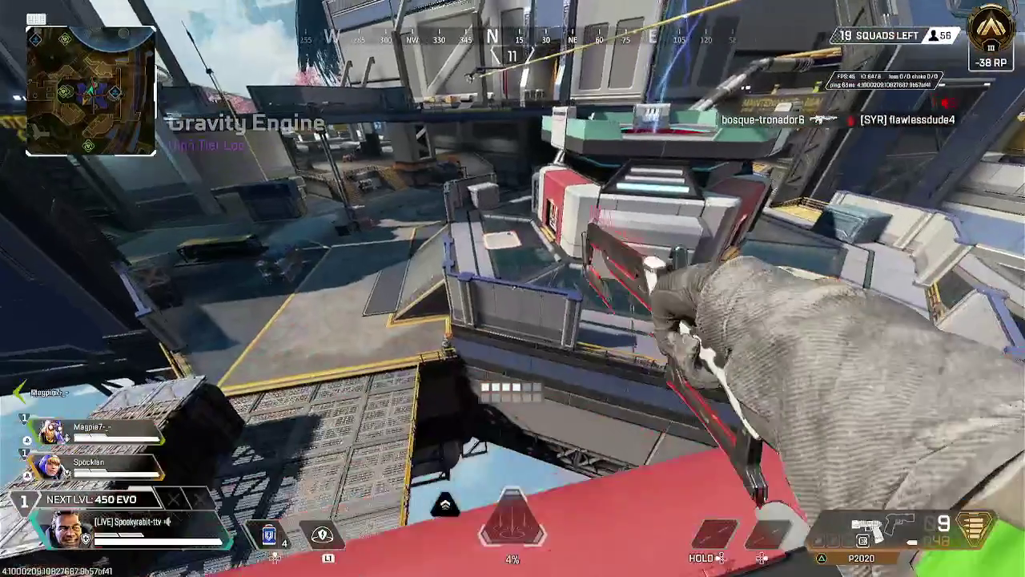
{"action": "key", "text": "space"}
{"action": "key", "text": "space"}
{"action": "key", "text": "w"}
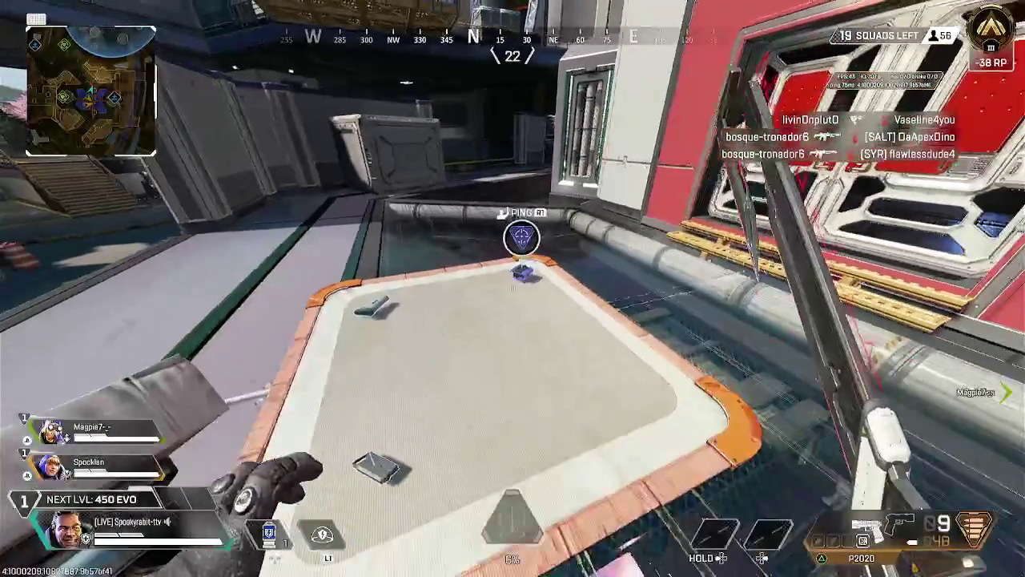
{"action": "key", "text": "space"}
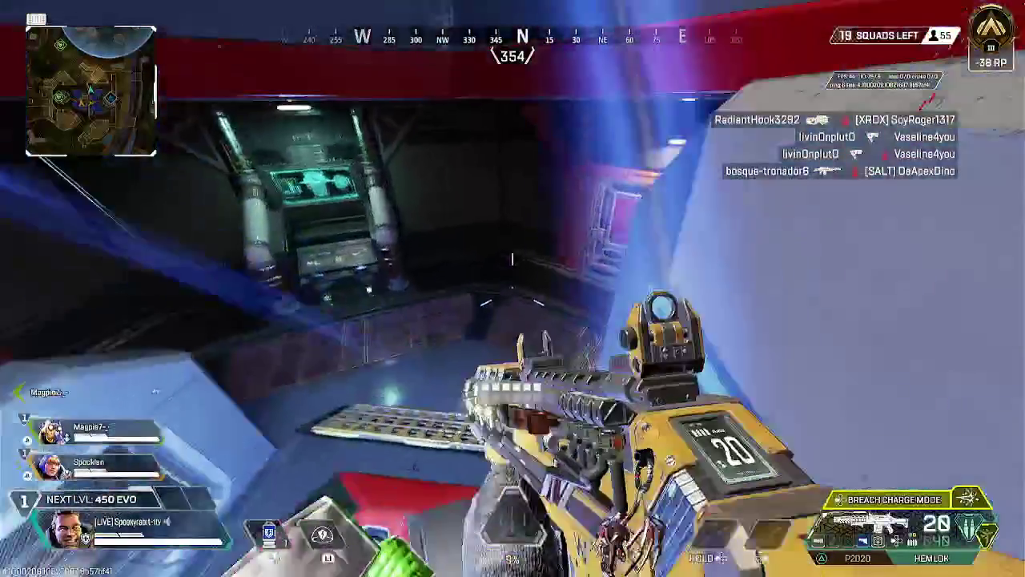
Climb over the white crate onto the red platform and switch to the P2020.
{"action": "key", "text": "w"}
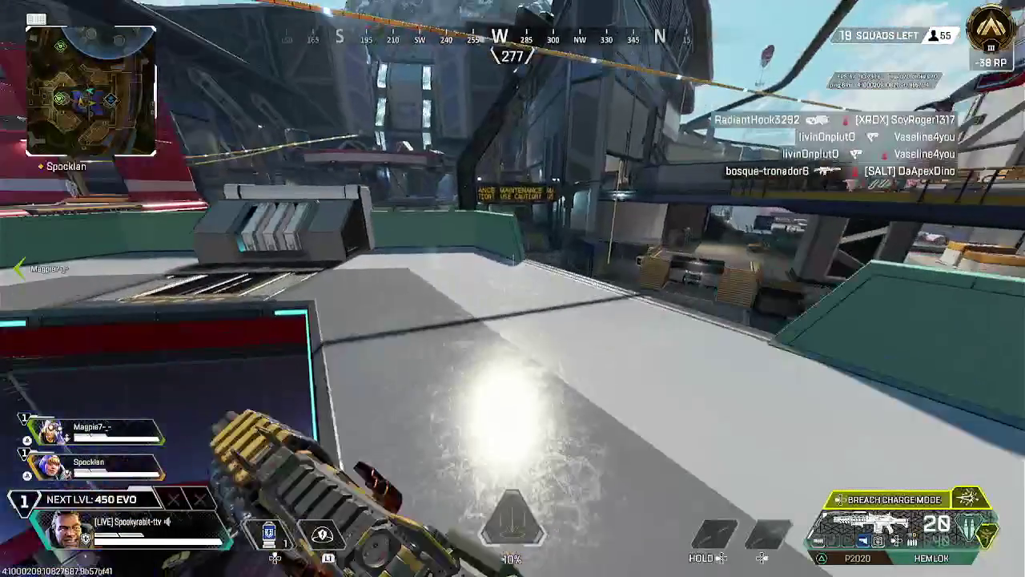
{"action": "key", "text": "w"}
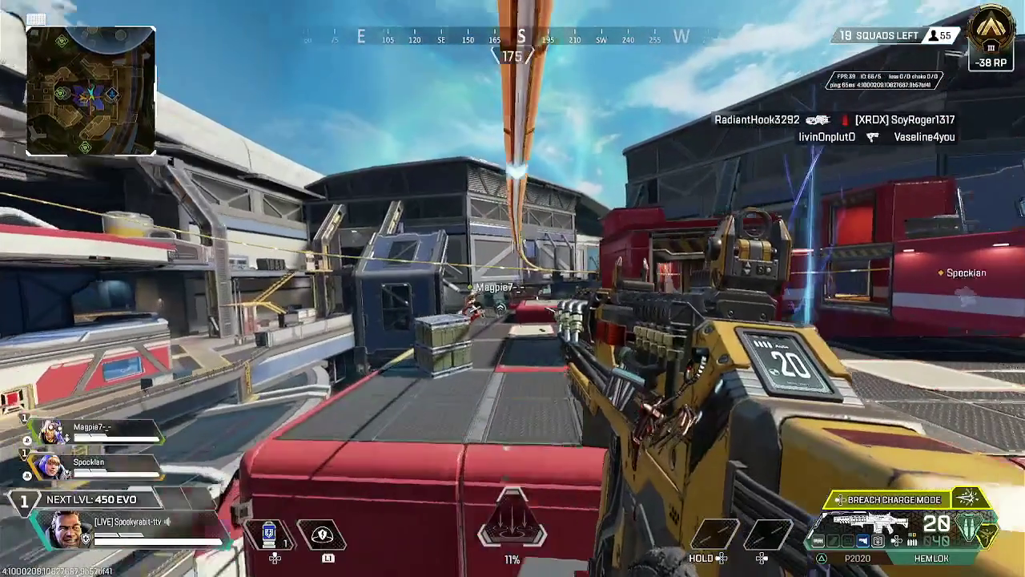
{"action": "key", "text": "w"}
{"action": "key", "text": "w"}
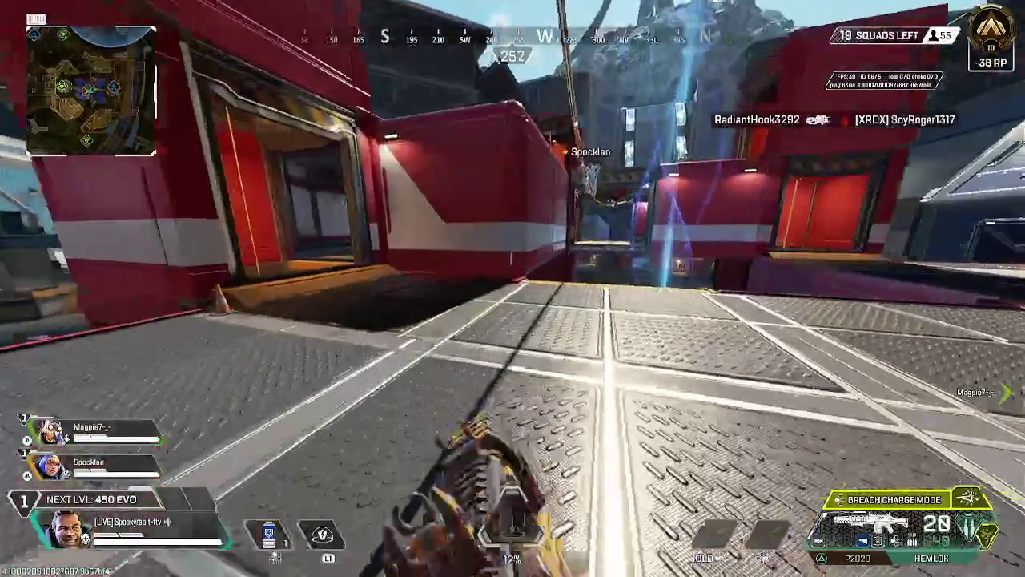
{"action": "key", "text": "w"}
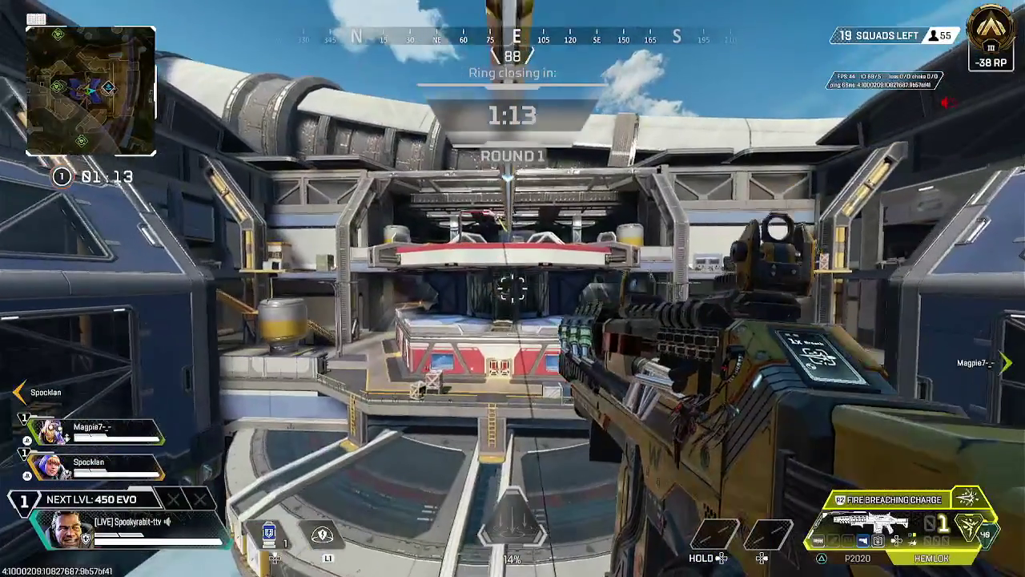
{"action": "key", "text": "w"}
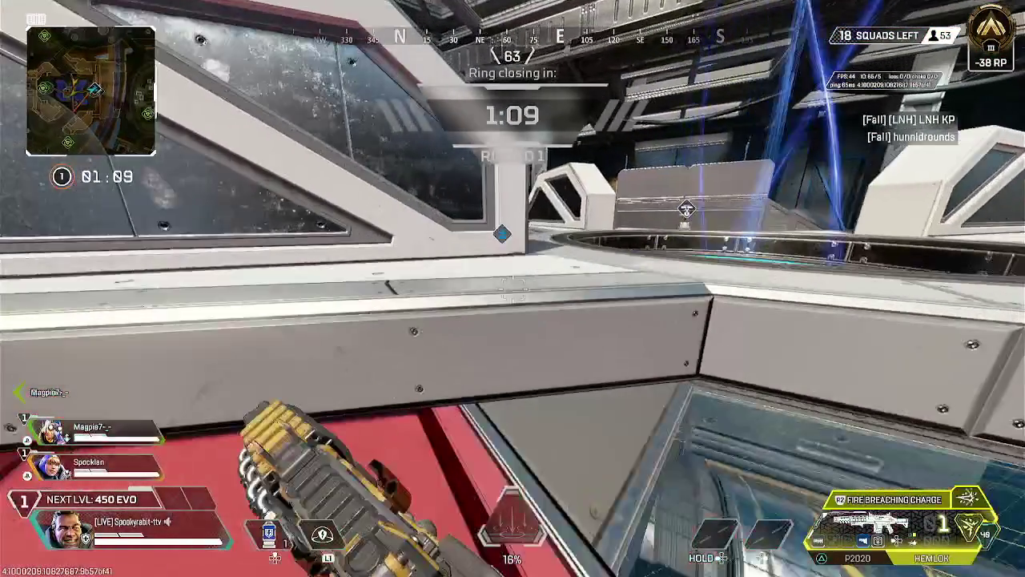
{"action": "key", "text": "1"}
Reload the P2020, loot the Light Rounds from the supply bin, and check the inventory.
{"action": "key", "text": "e"}
{"action": "key", "text": "e"}
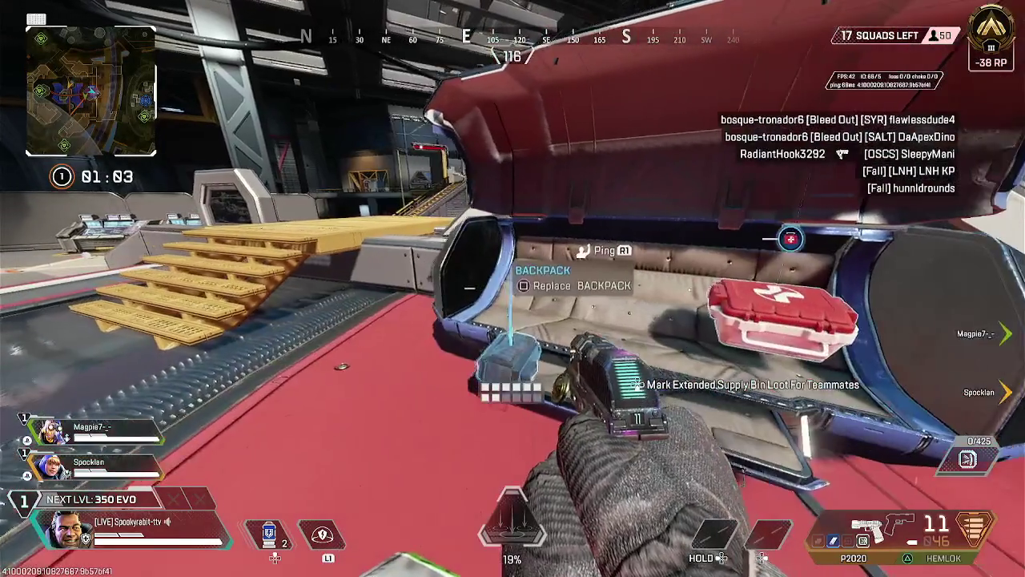
{"action": "key", "text": "w"}
{"action": "key", "text": "r"}
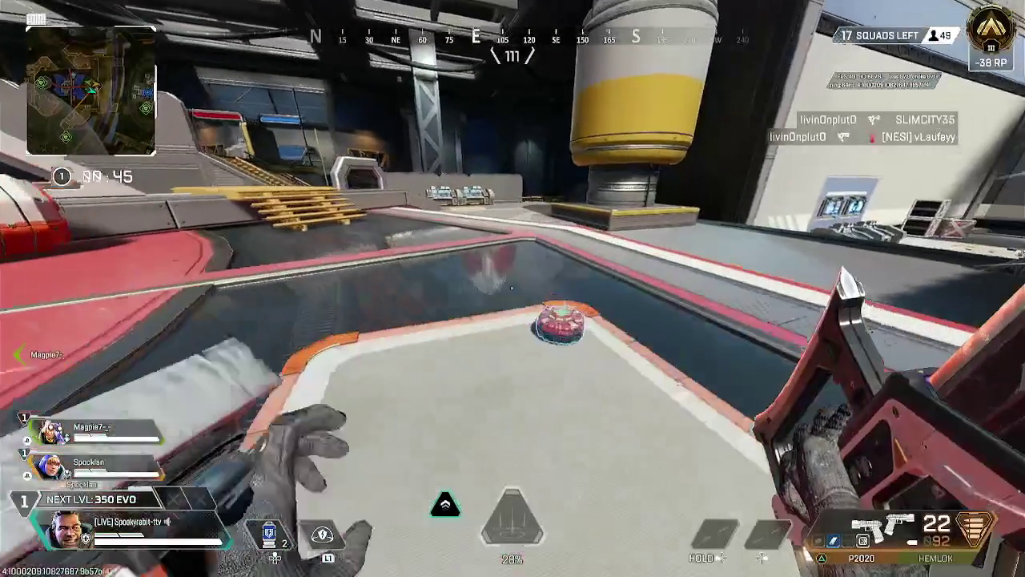
{"action": "key", "text": "e"}
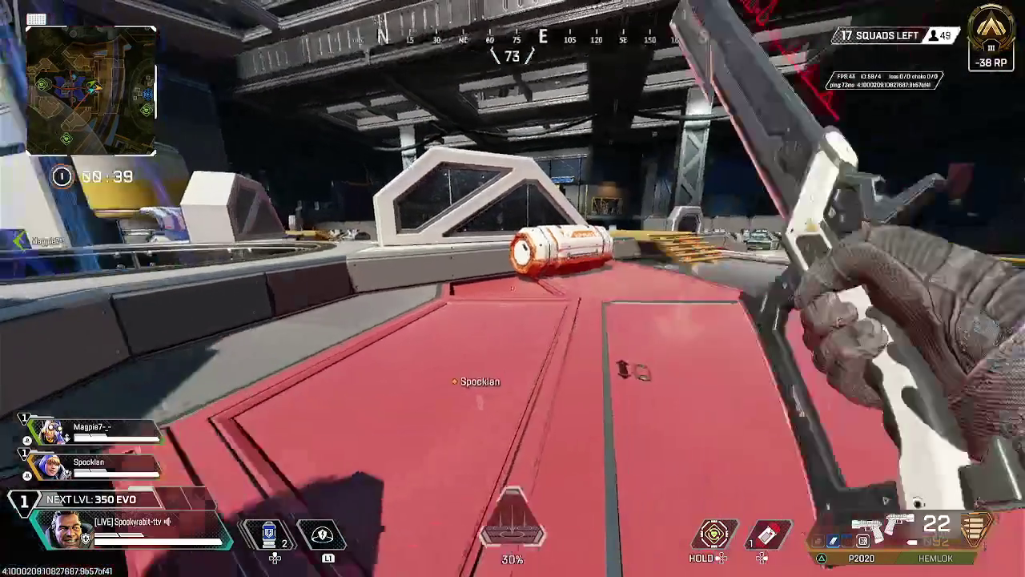
{"action": "key", "text": "e"}
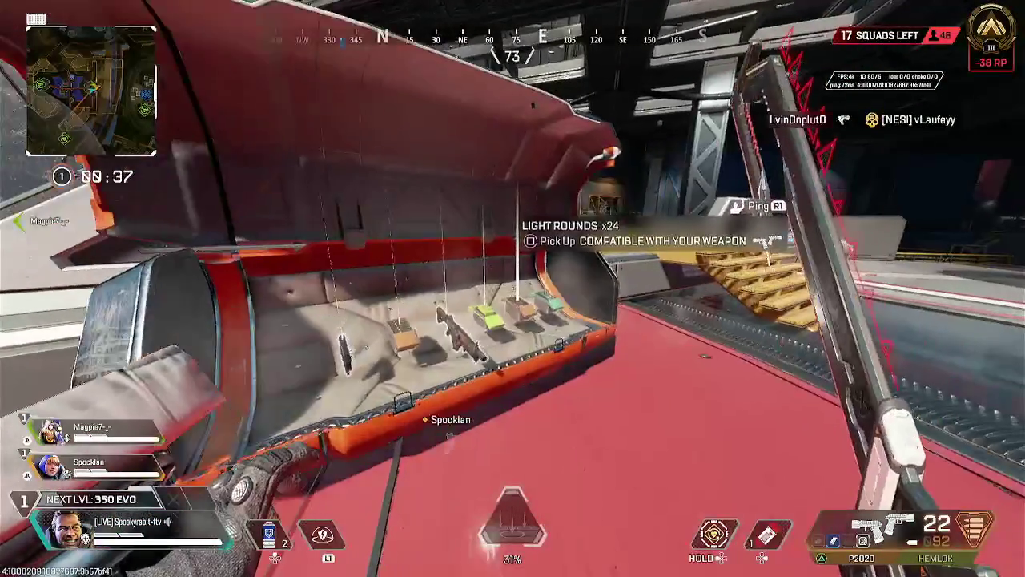
{"action": "key", "text": "e"}
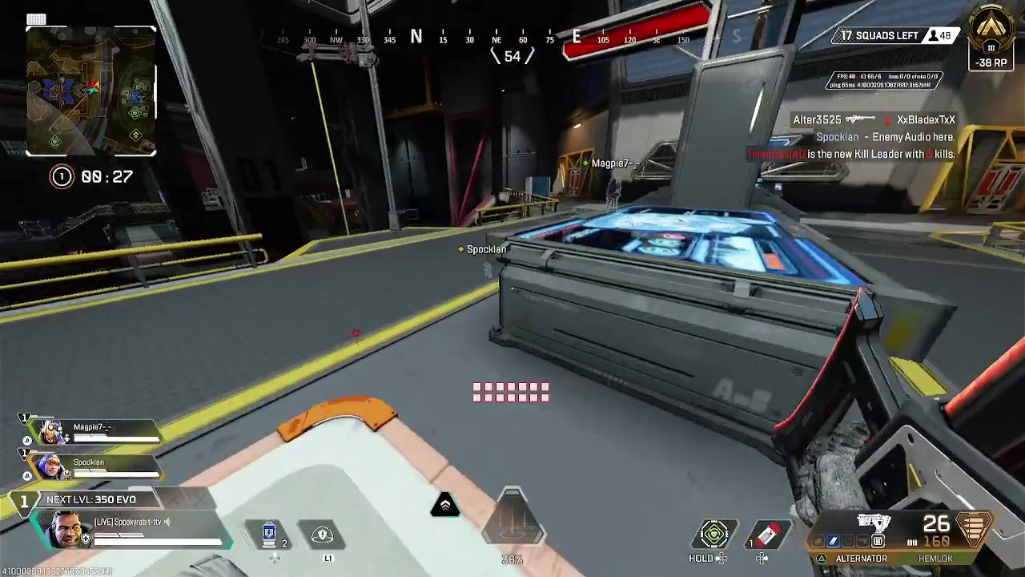
{"action": "key", "text": "Tab"}
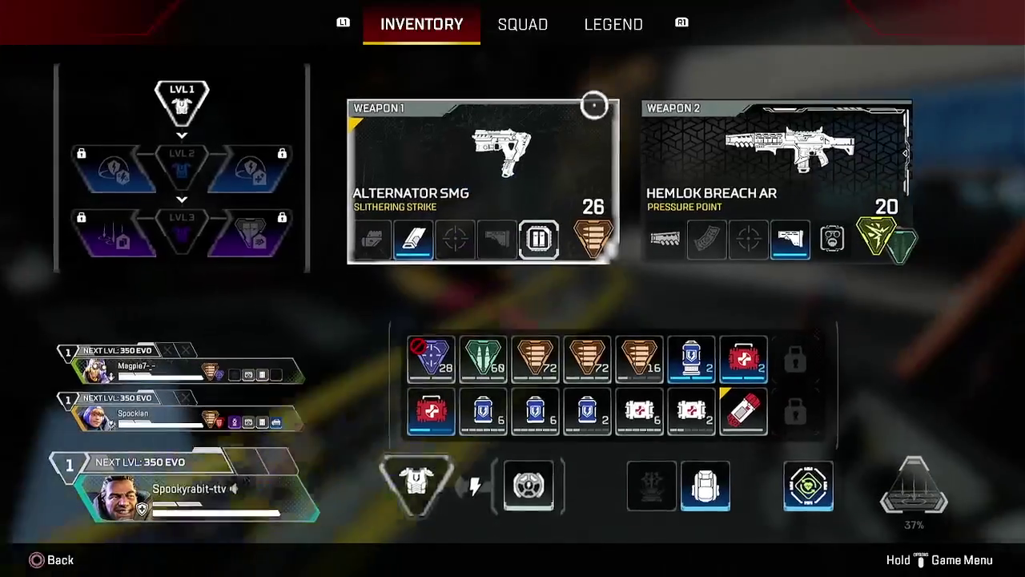
Drop the unusable sniper ammo from the inventory.
{"action": "key", "text": "Tab"}
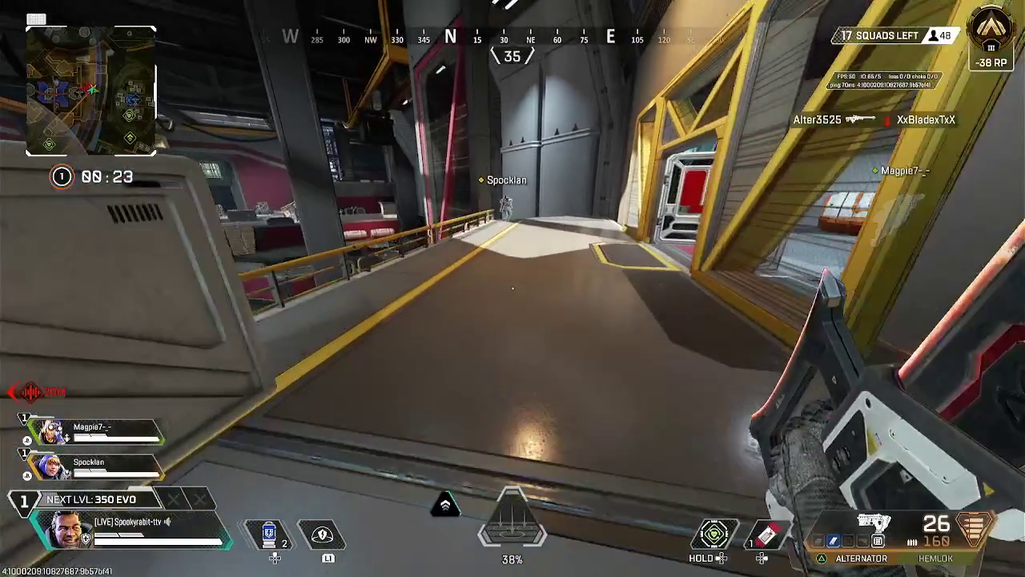
{"action": "key", "text": "Tab"}
{"action": "left_click", "coordinate": [441, 341]}
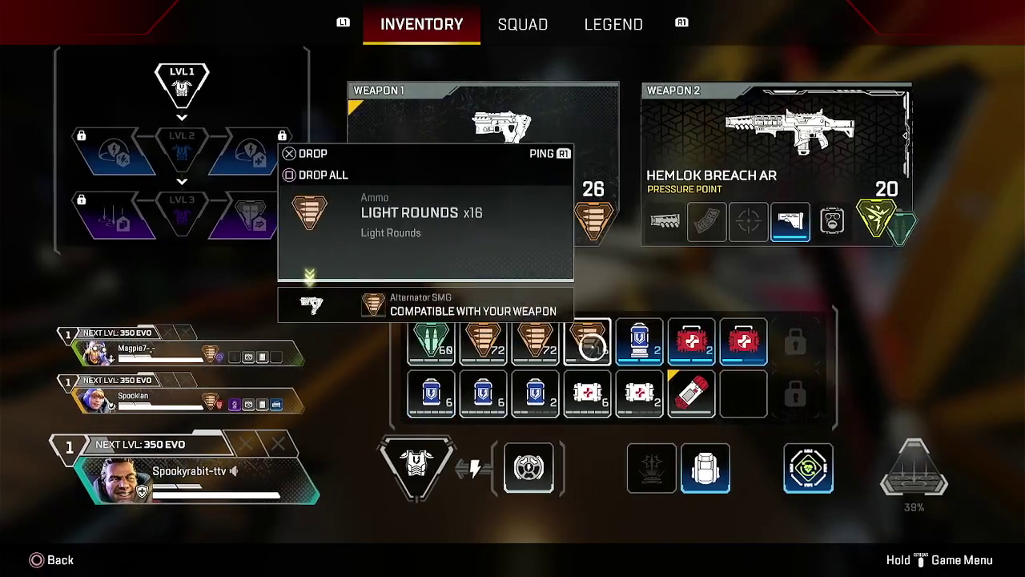
{"action": "key", "text": "Tab"}
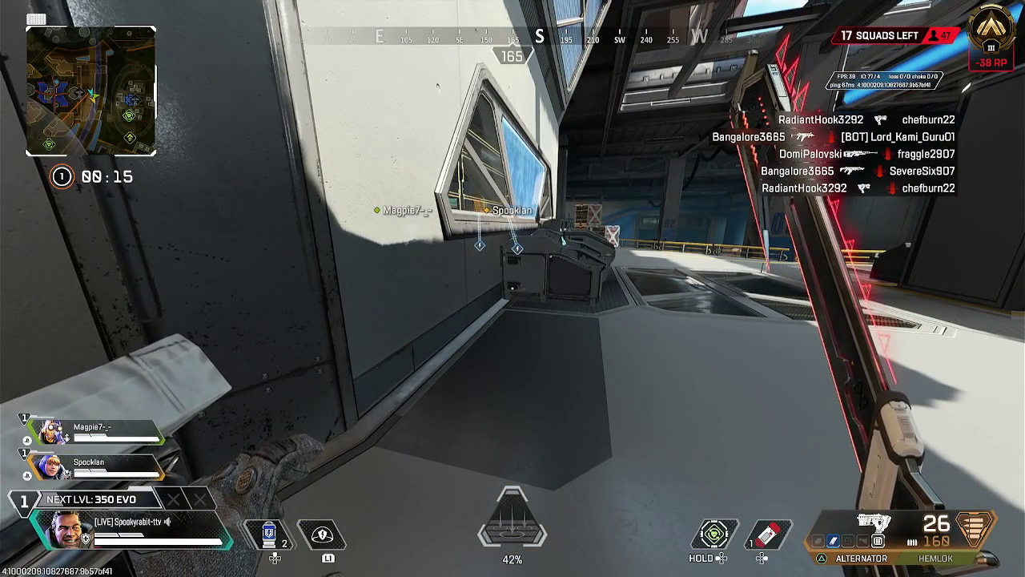
Go through the yellow doorway into the supply bin room and review the inventory.
{"action": "key", "text": "w"}
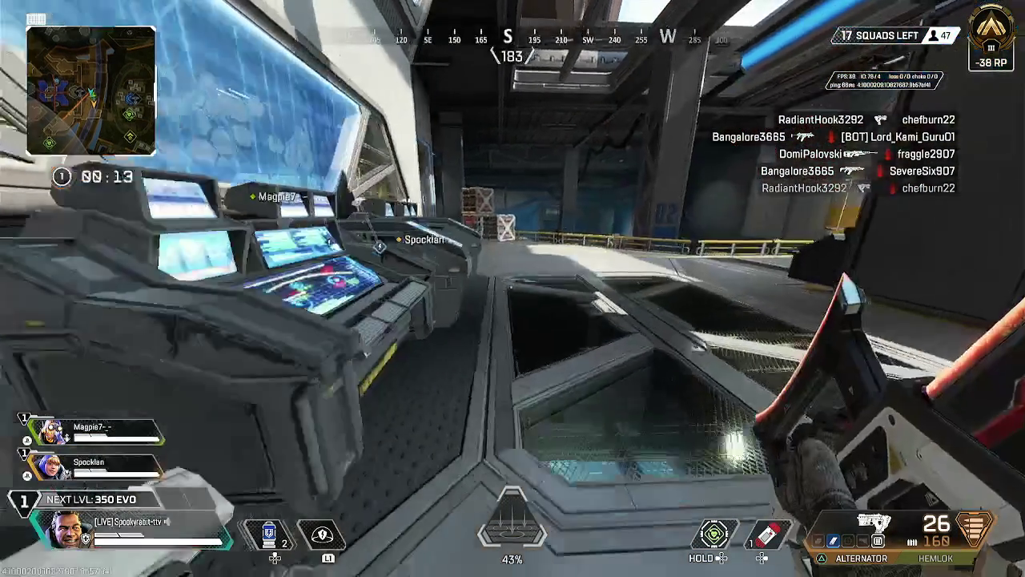
{"action": "key", "text": "w"}
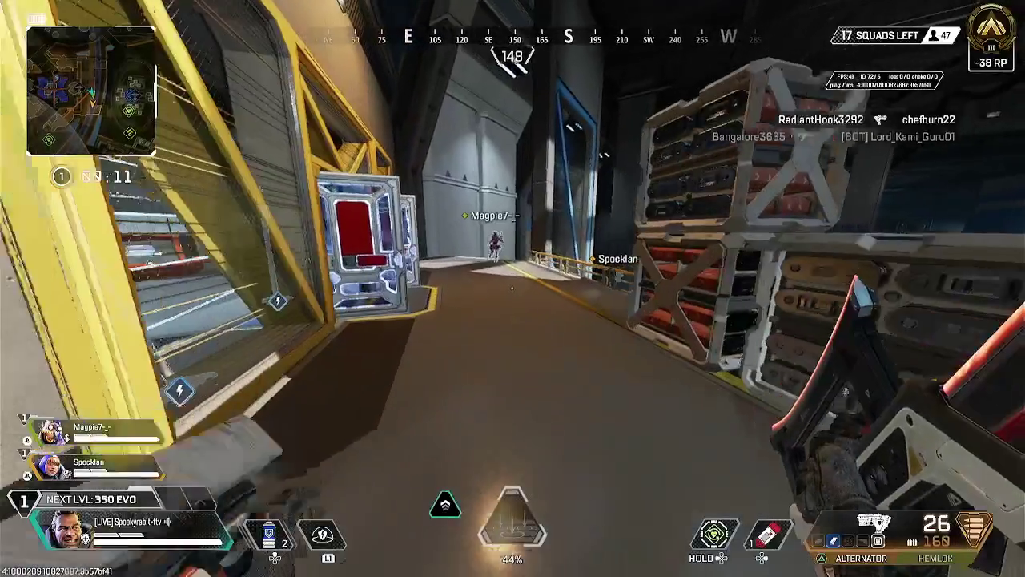
{"action": "key", "text": "w"}
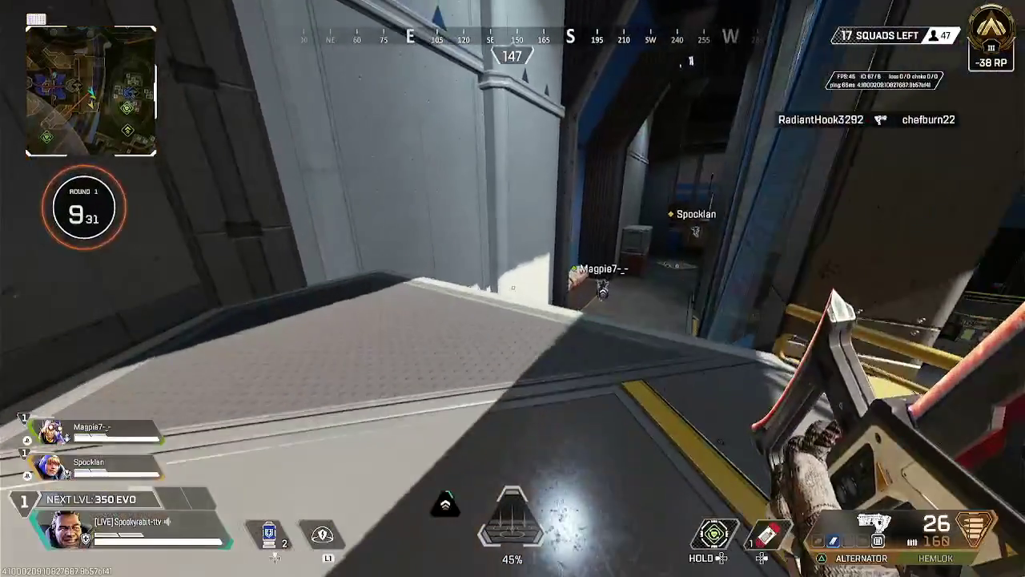
{"action": "key", "text": "w"}
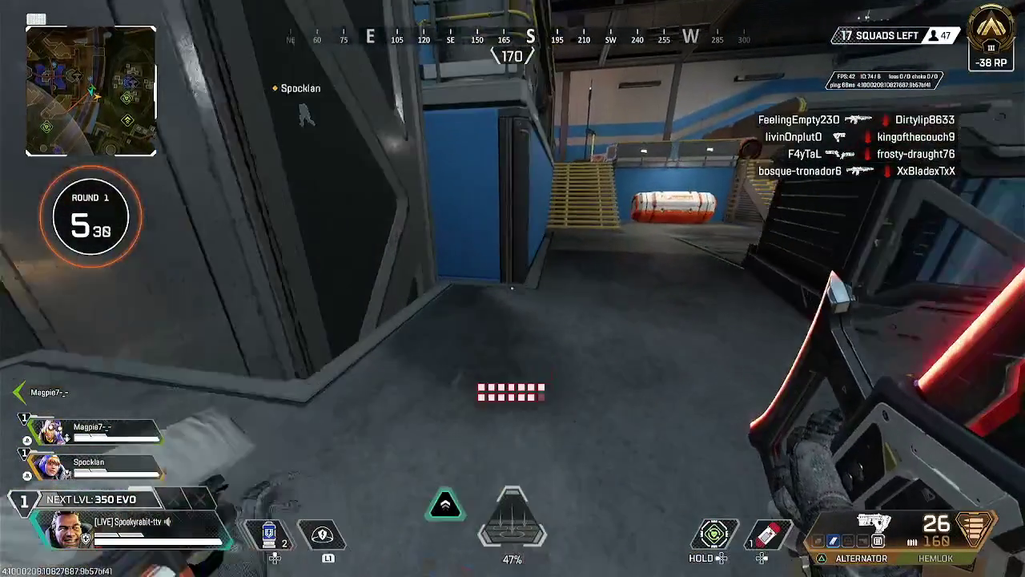
{"action": "key", "text": "Tab"}
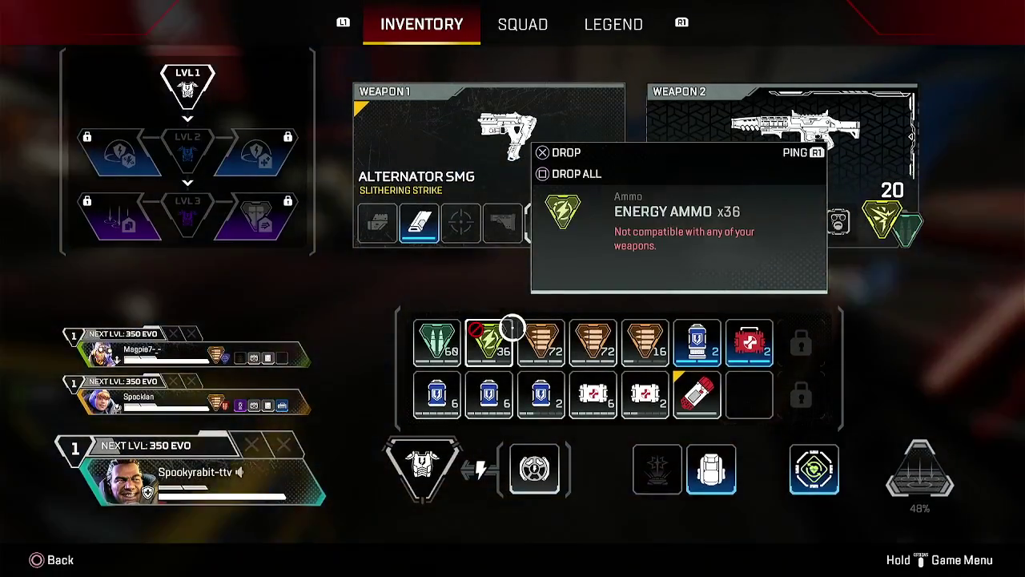
{"action": "key", "text": "Tab"}
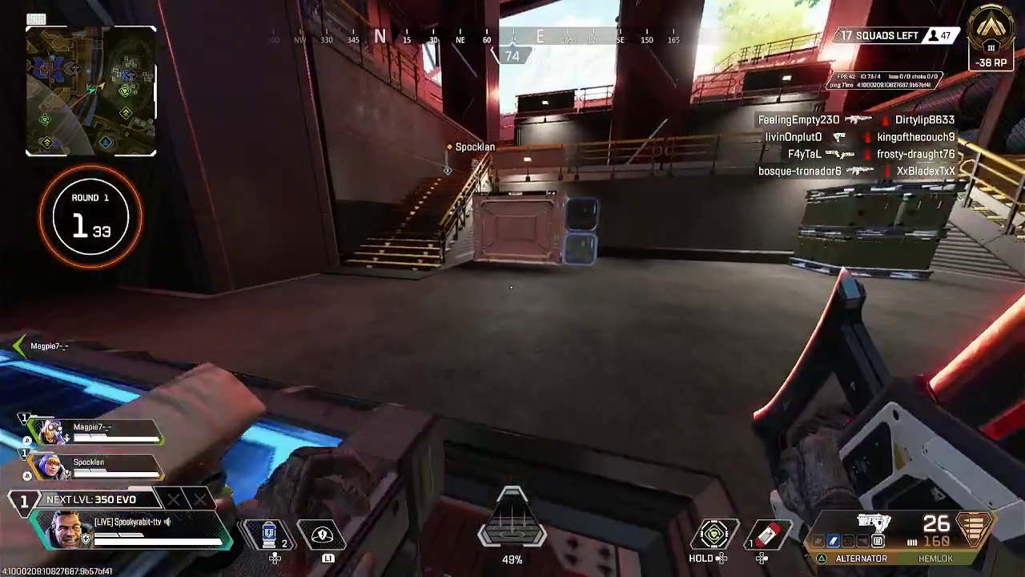
Climb the staircase and ride the zipline out of the building onto the grass.
{"action": "key", "text": "w"}
{"action": "key", "text": "w"}
{"action": "key", "text": "w"}
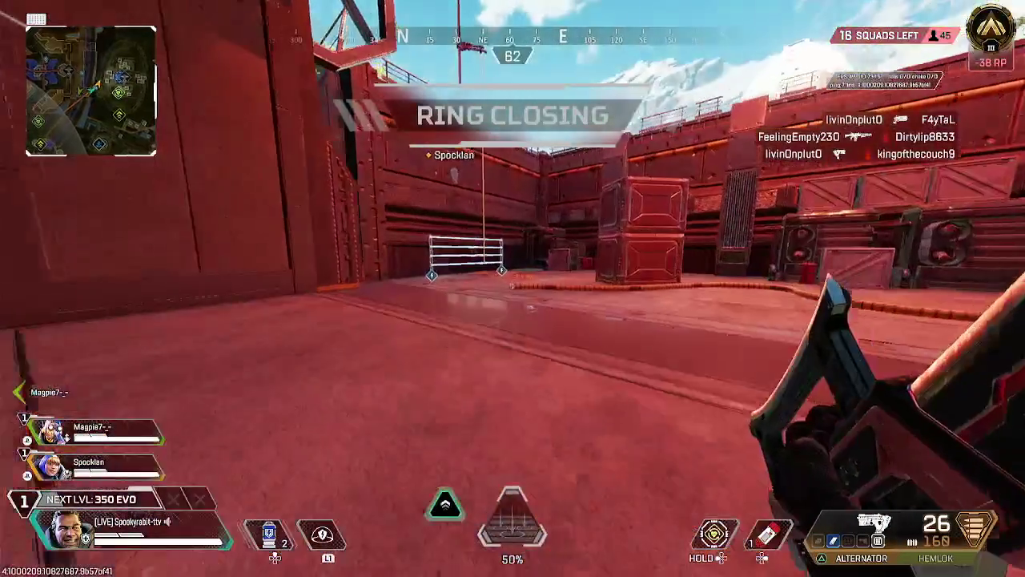
{"action": "key", "text": "w"}
{"action": "key", "text": "e"}
{"action": "key", "text": "space"}
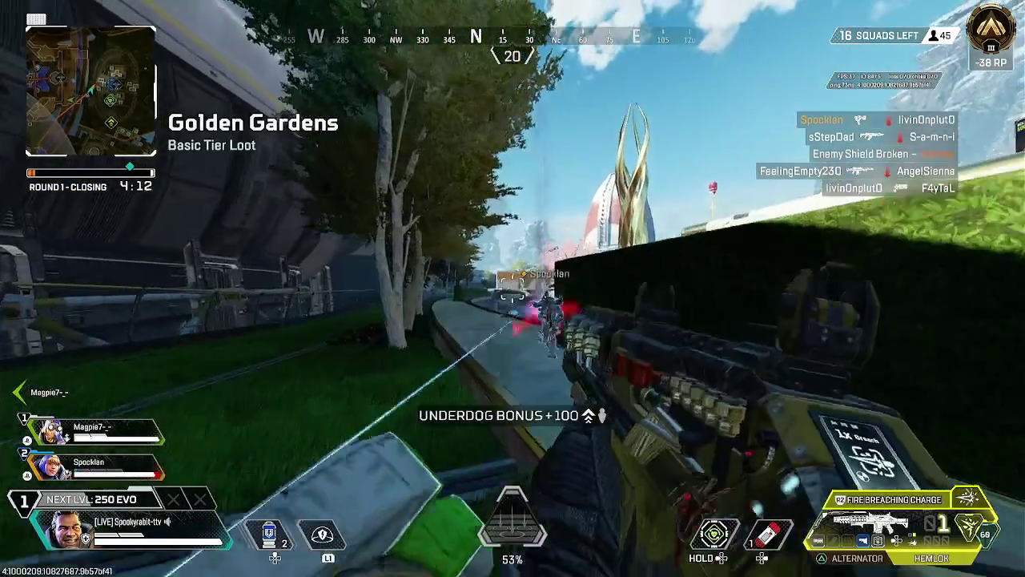
Aim down sights and fire at the enemy by the canal, then switch to the Alternator.
{"action": "right_click", "coordinate": [512, 289]}
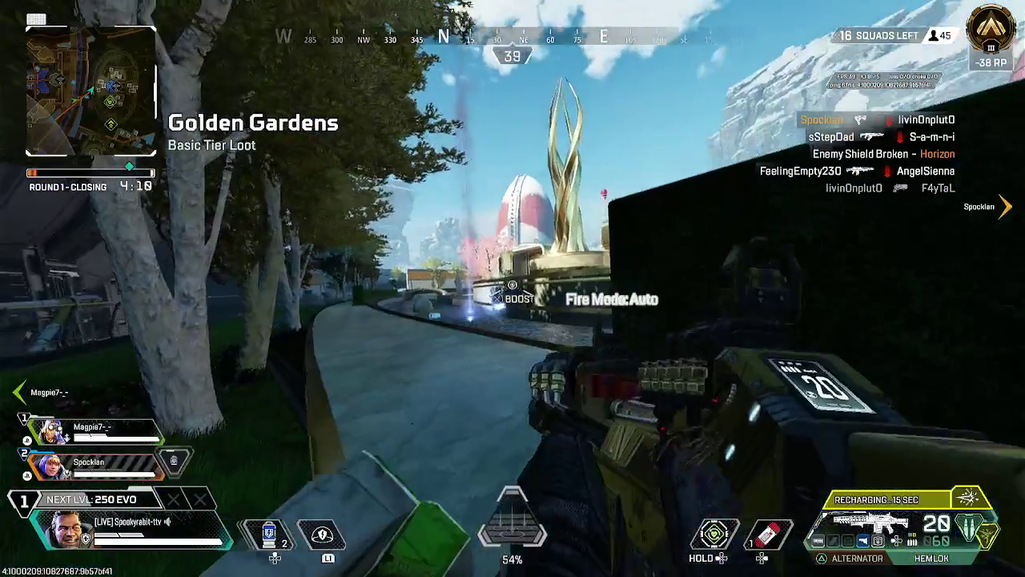
{"action": "right_click", "coordinate": [512, 289]}
{"action": "left_click", "coordinate": [513, 288]}
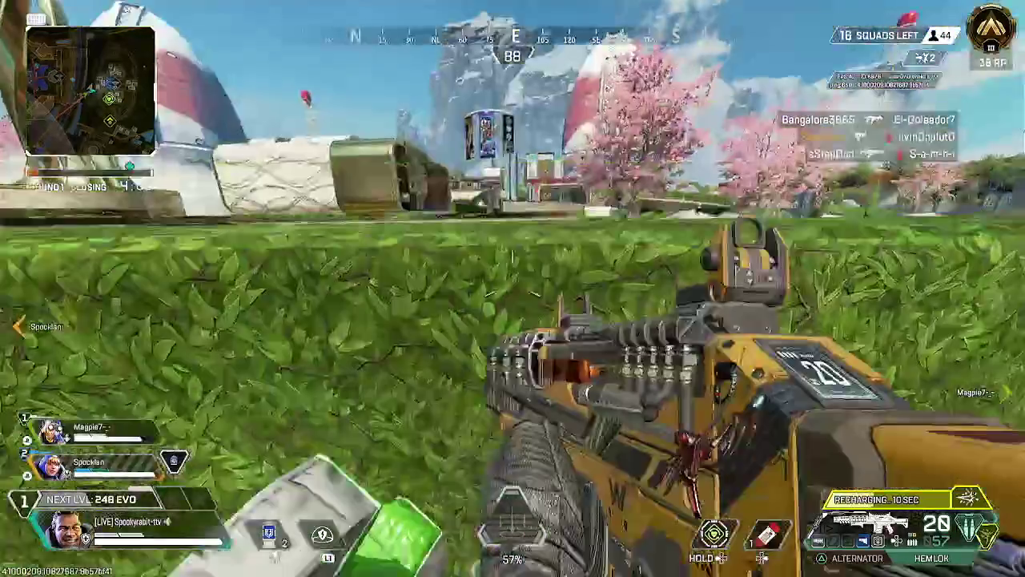
{"action": "left_click", "coordinate": [513, 288]}
{"action": "right_click", "coordinate": [513, 288]}
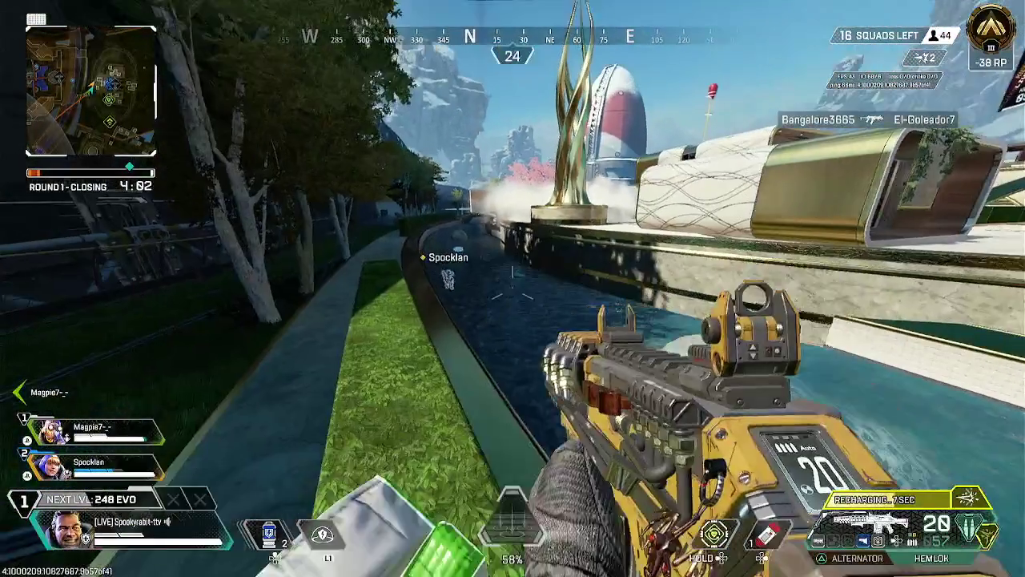
{"action": "key", "text": "1"}
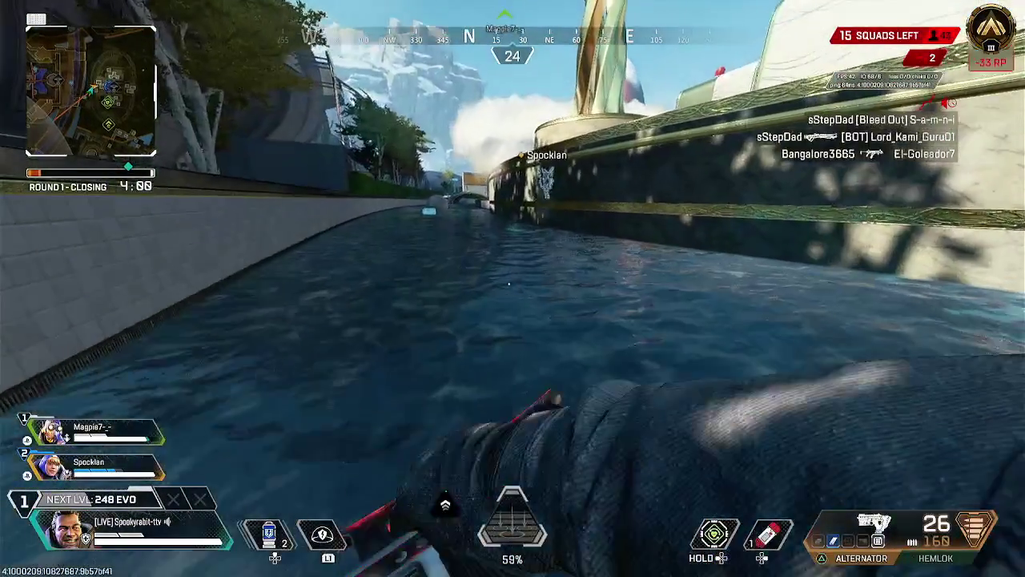
Climb out of the canal, pass through the glass building, and approach the wooden interior's window.
{"action": "key", "text": "space"}
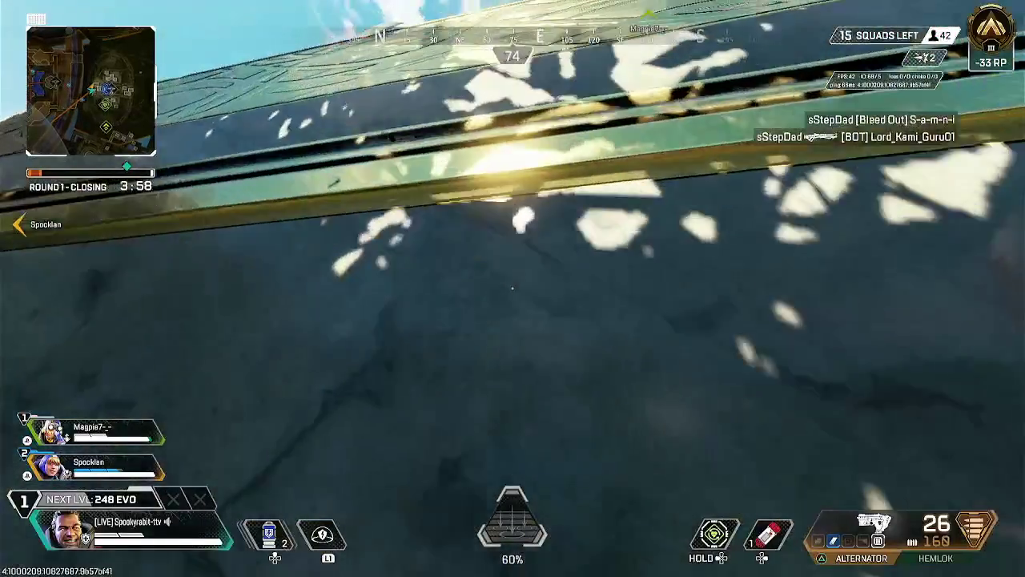
{"action": "key", "text": "w"}
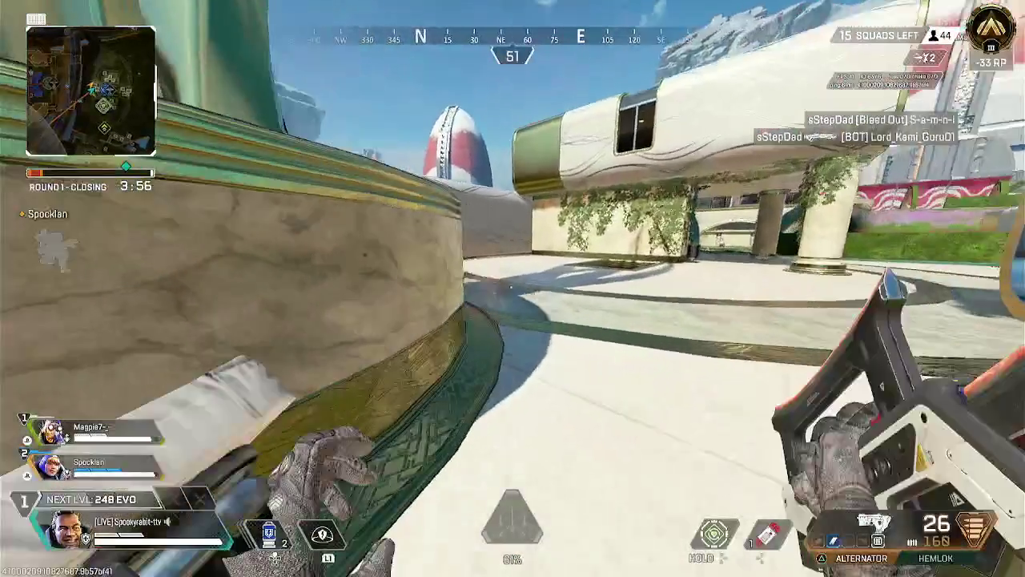
{"action": "key", "text": "w"}
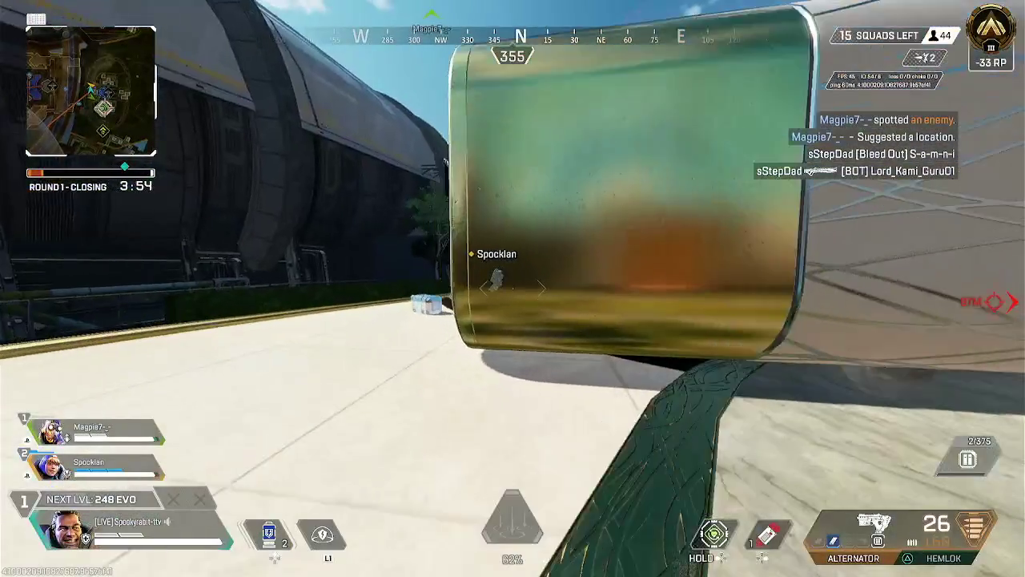
{"action": "key", "text": "w"}
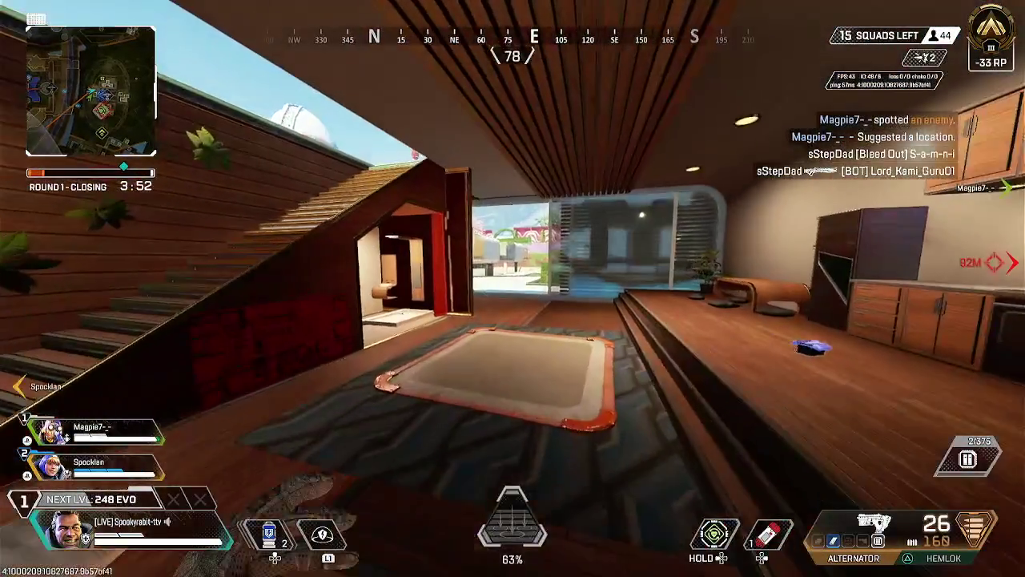
{"action": "key", "text": "w"}
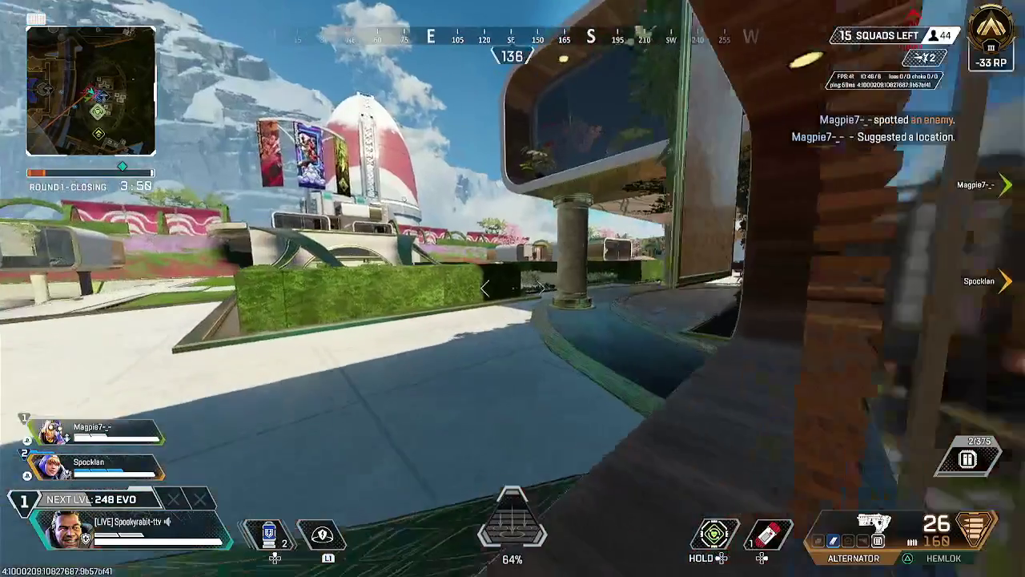
{"action": "key", "text": "w"}
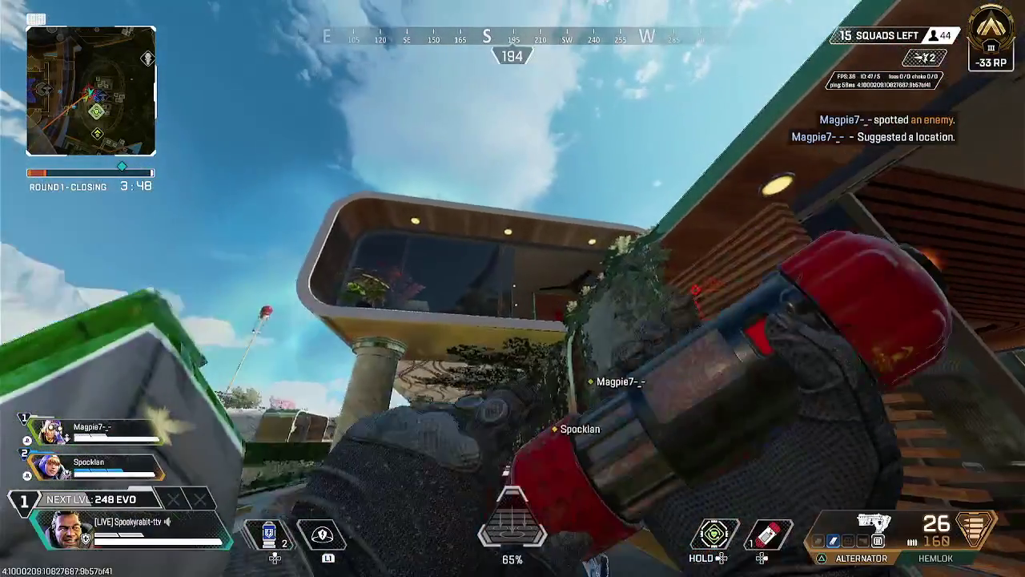
{"action": "key", "text": "w"}
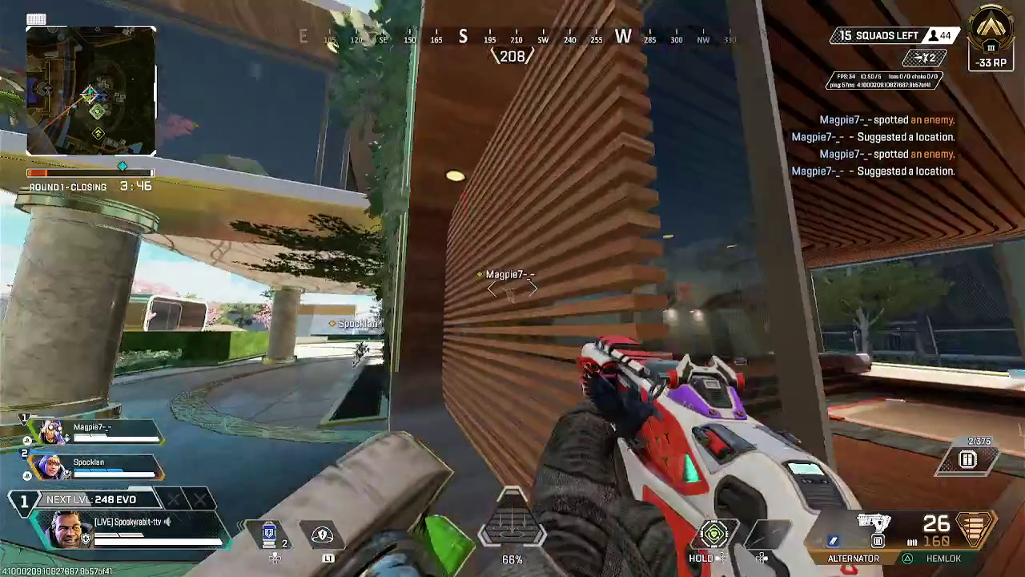
{"action": "key", "text": "w"}
{"action": "key", "text": "w"}
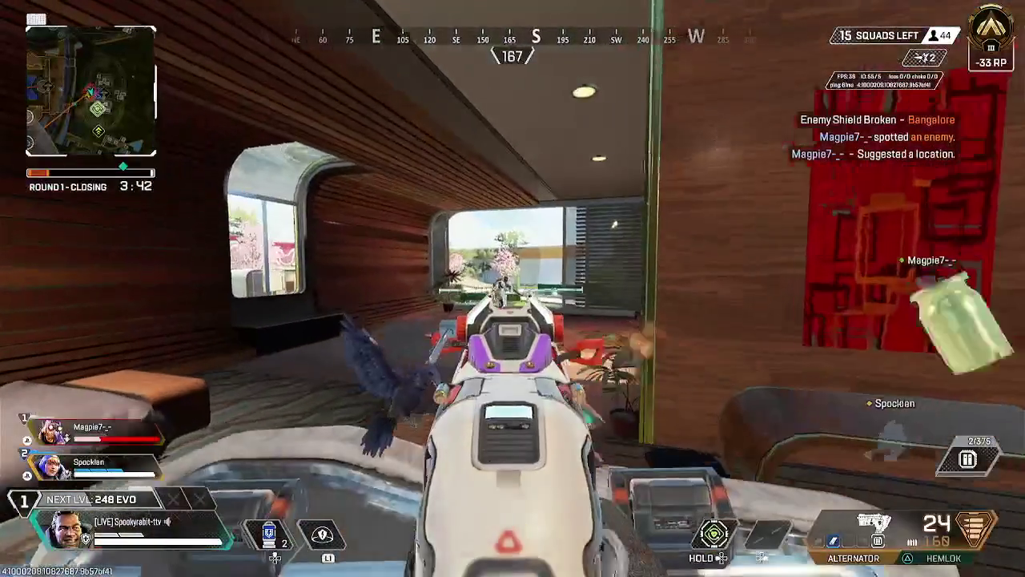
Shoot the enemy inside the wooden room and swap to the fully loaded weapon.
{"action": "left_click", "coordinate": [512, 289]}
{"action": "left_click", "coordinate": [513, 288]}
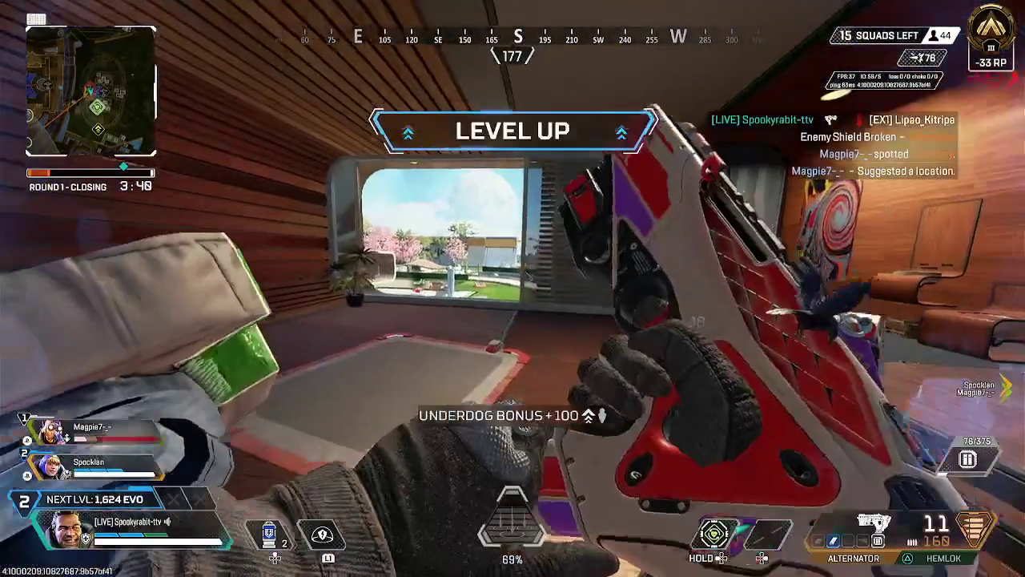
{"action": "left_click", "coordinate": [512, 288]}
{"action": "key", "text": "2"}
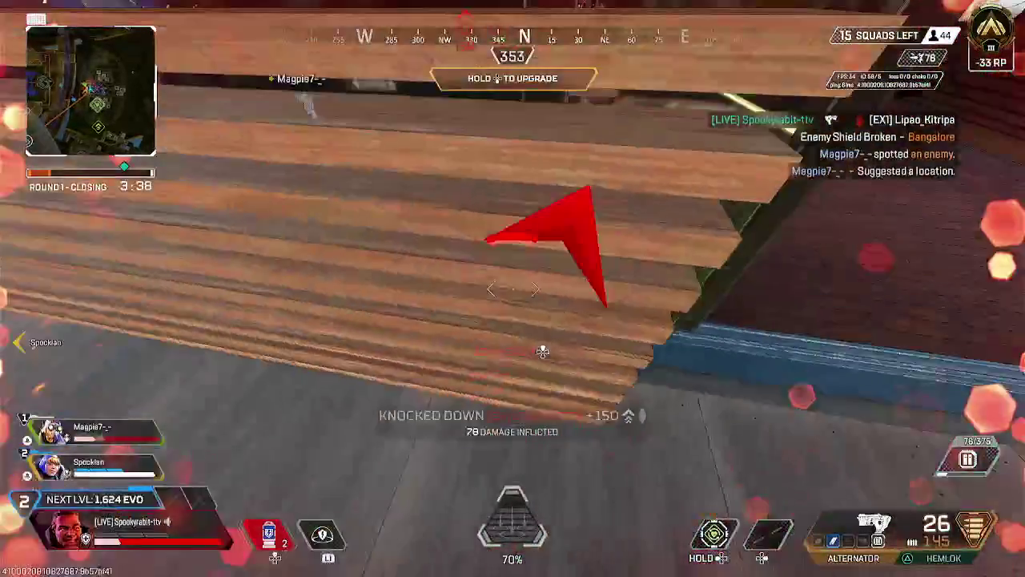
Crawl while downed past the statue toward the hatch and bring up the level 2 upgrades.
{"action": "key", "text": "w"}
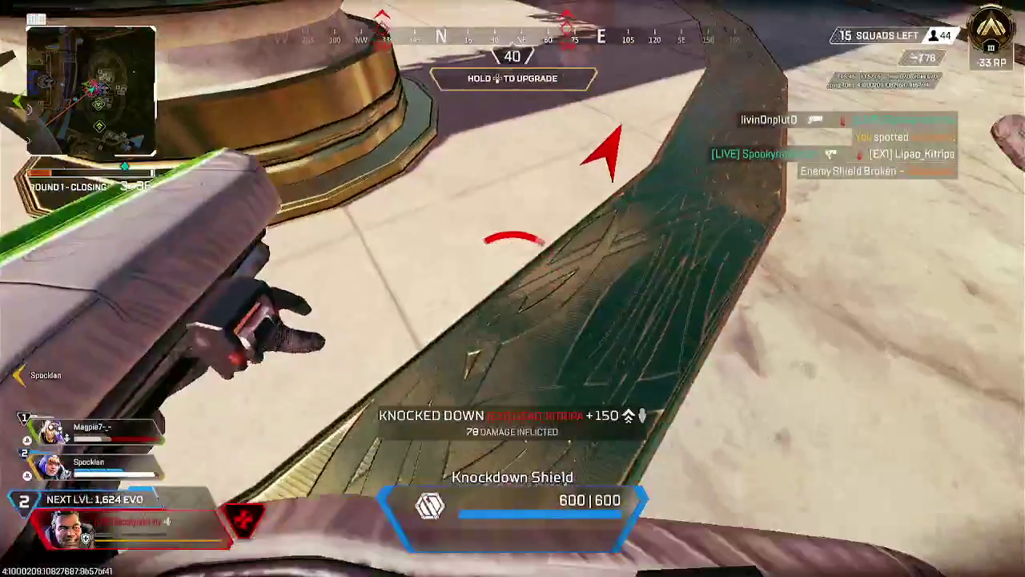
{"action": "key", "text": "w"}
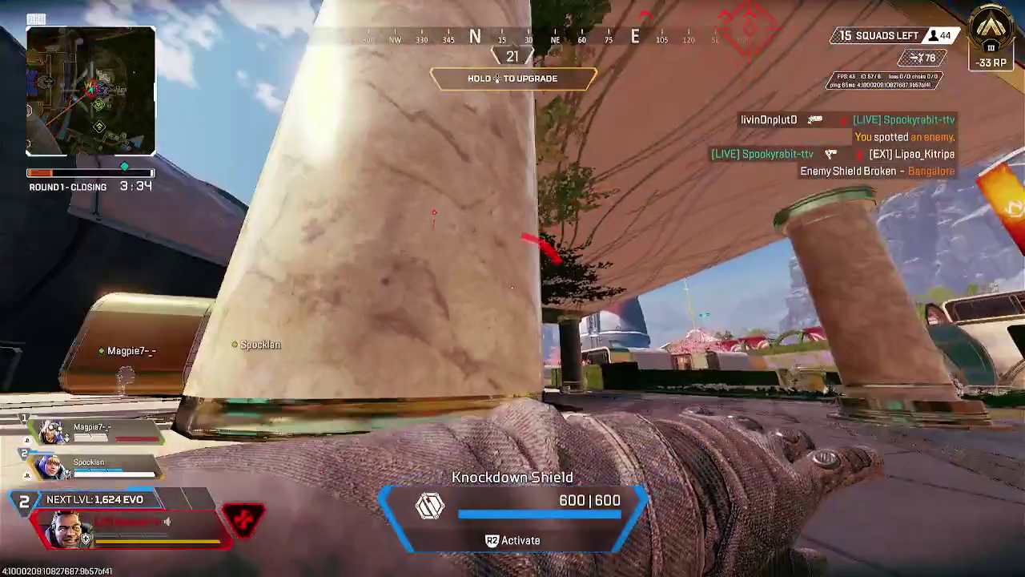
{"action": "key", "text": "w"}
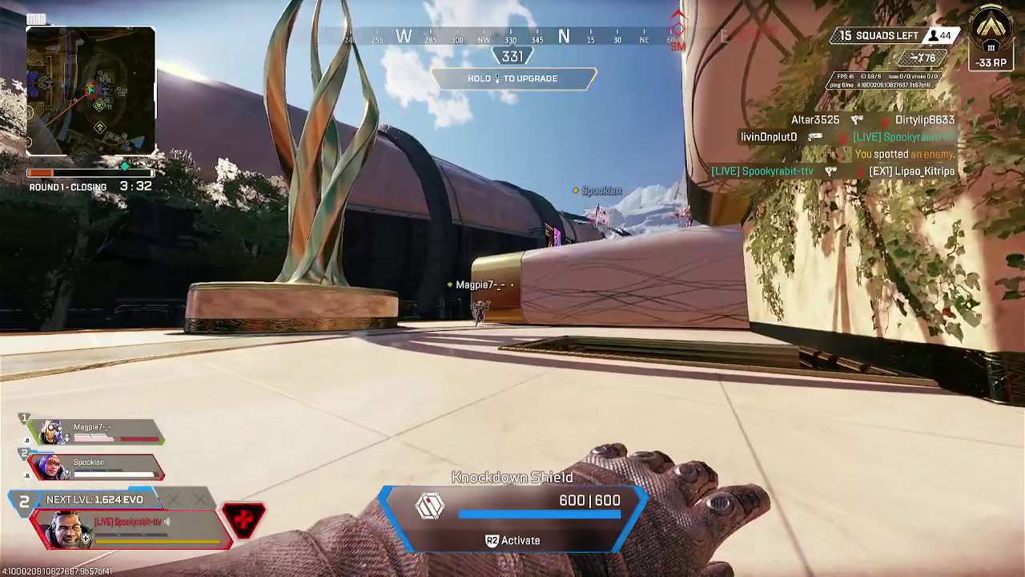
{"action": "key", "text": "w"}
{"action": "key", "text": "w"}
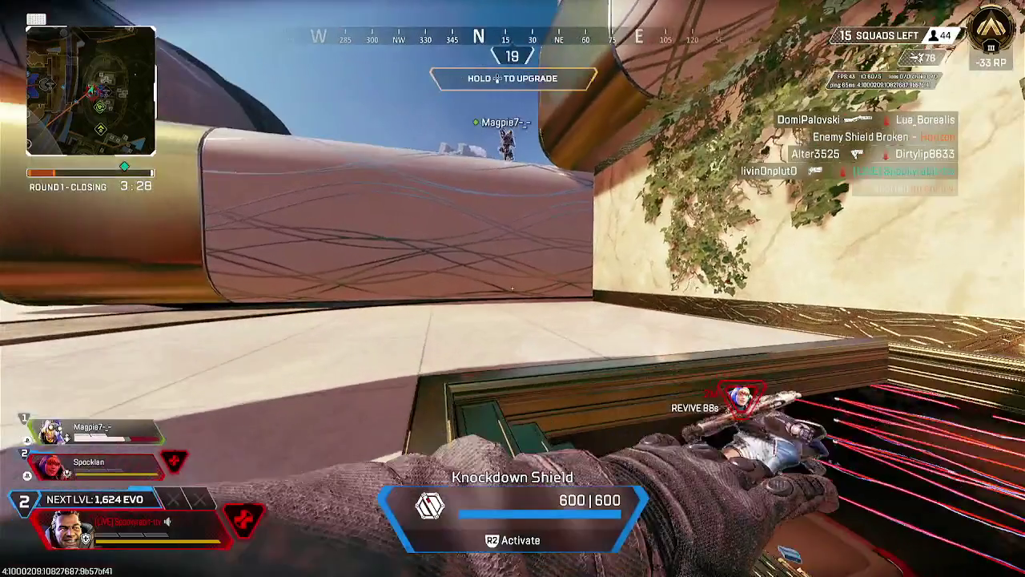
{"action": "key", "text": "Up"}
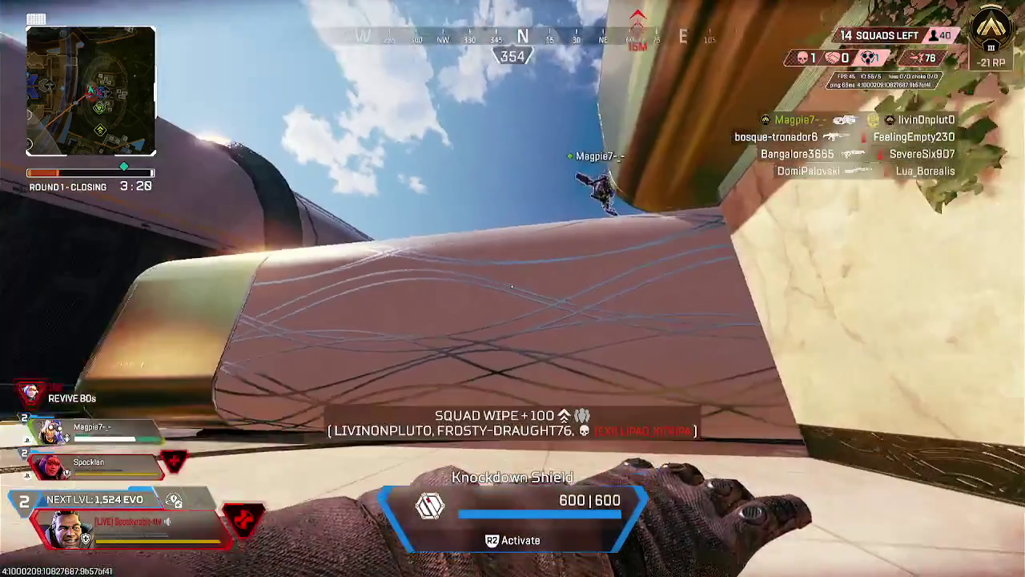
Revive the downed teammate and start recharging shields with a shield cell.
{"action": "key", "text": "e"}
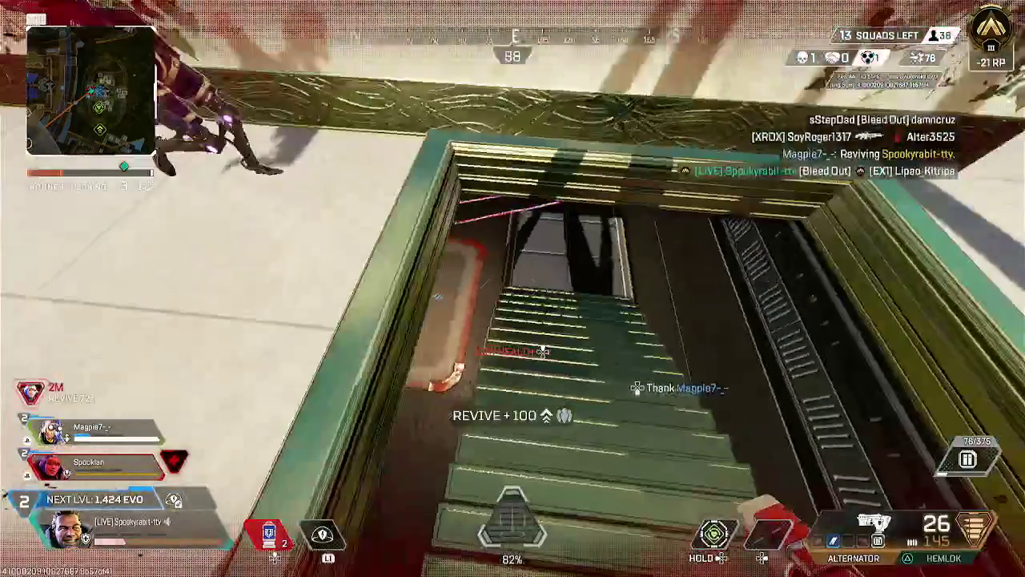
{"action": "key", "text": "e"}
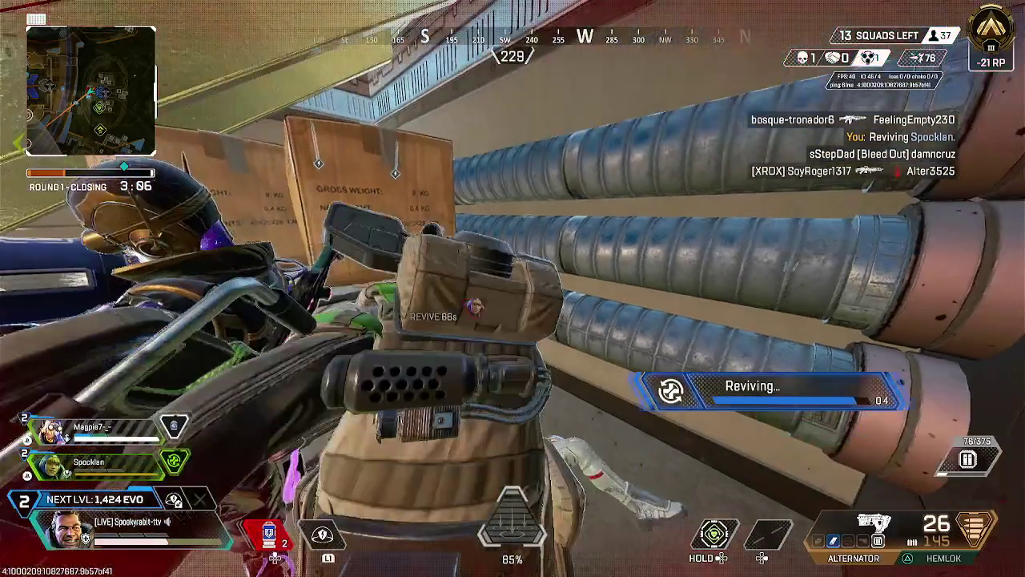
{"action": "key", "text": "4"}
{"action": "key", "text": "4"}
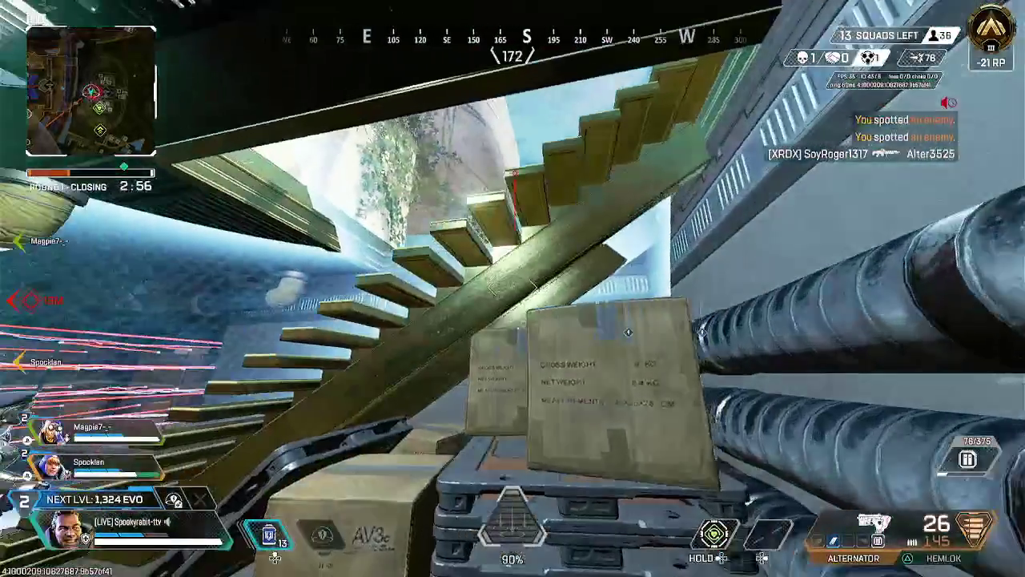
Restore shields with a Shield Cell, vault the white structure, and drop into the floor vent.
{"action": "key", "text": "4"}
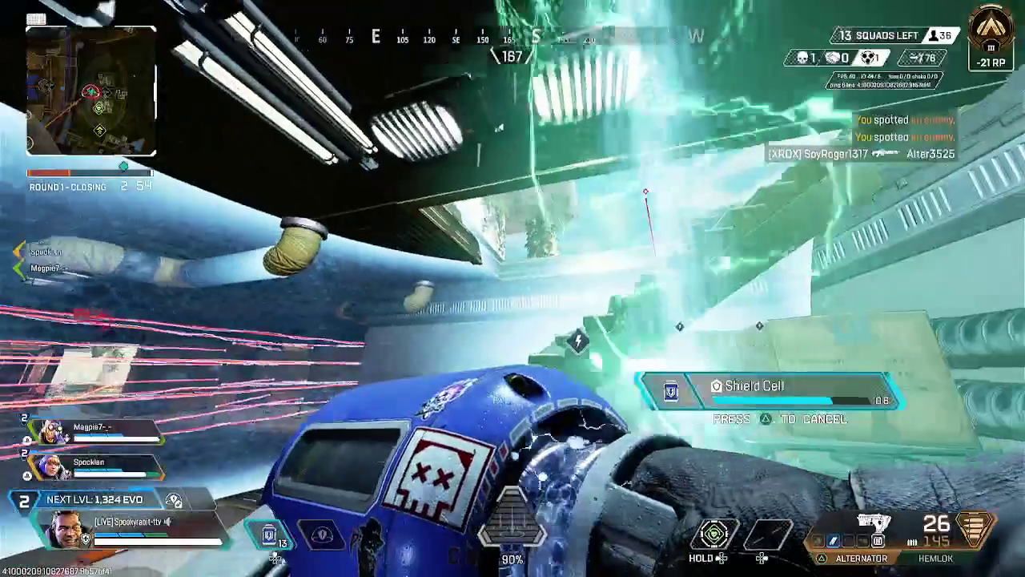
{"action": "key", "text": "w"}
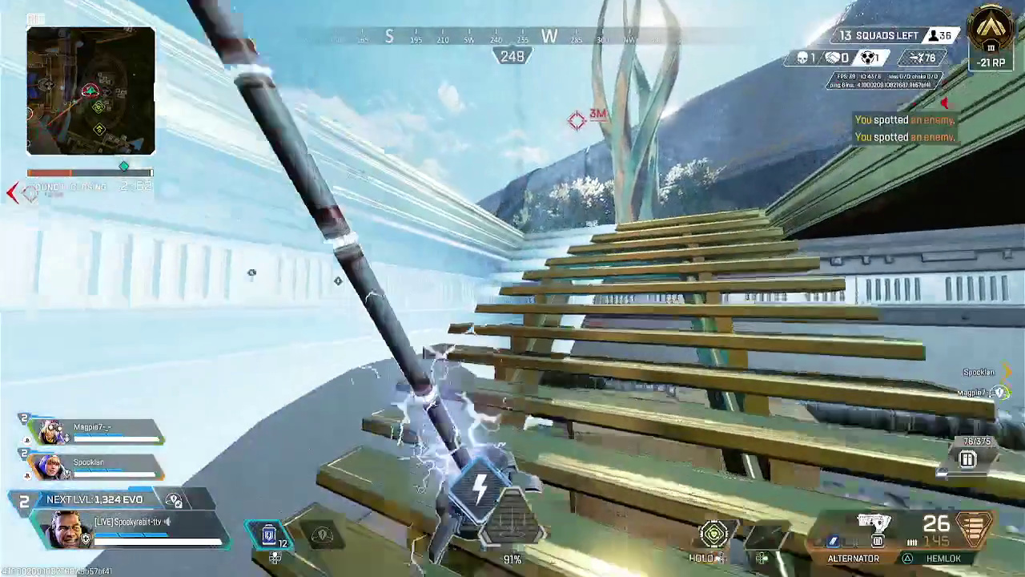
{"action": "key", "text": "w"}
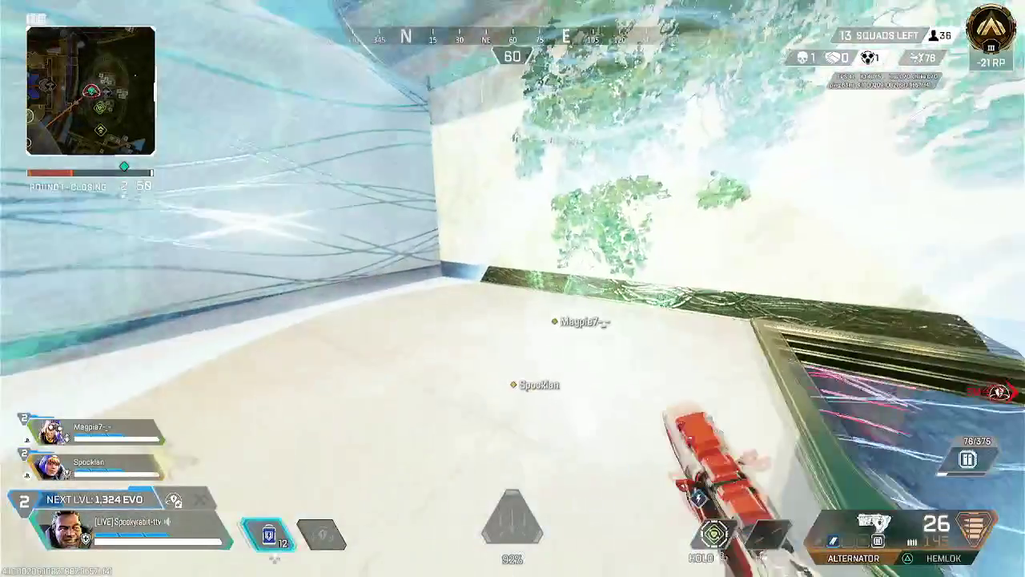
{"action": "key", "text": "w"}
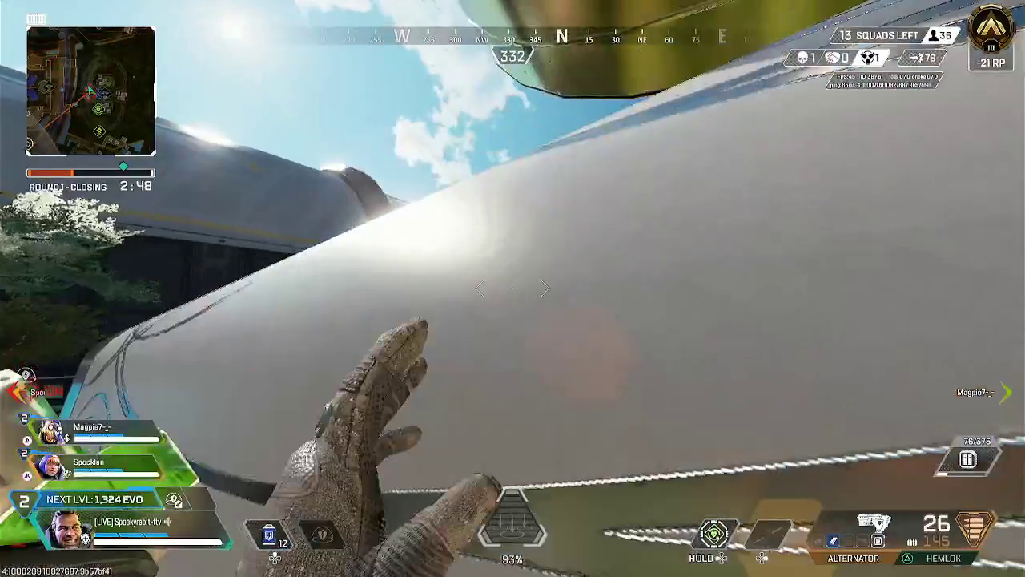
{"action": "key", "text": "w"}
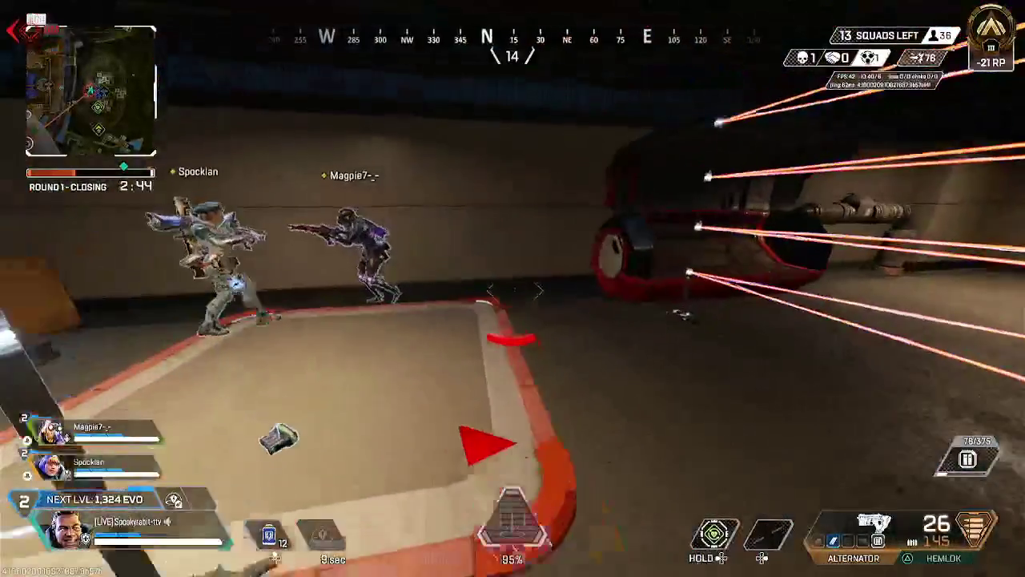
{"action": "key", "text": "4"}
Cross the storage room, ready the Hemlok's breaching charge, and push through the electric fence aiming.
{"action": "key", "text": "w"}
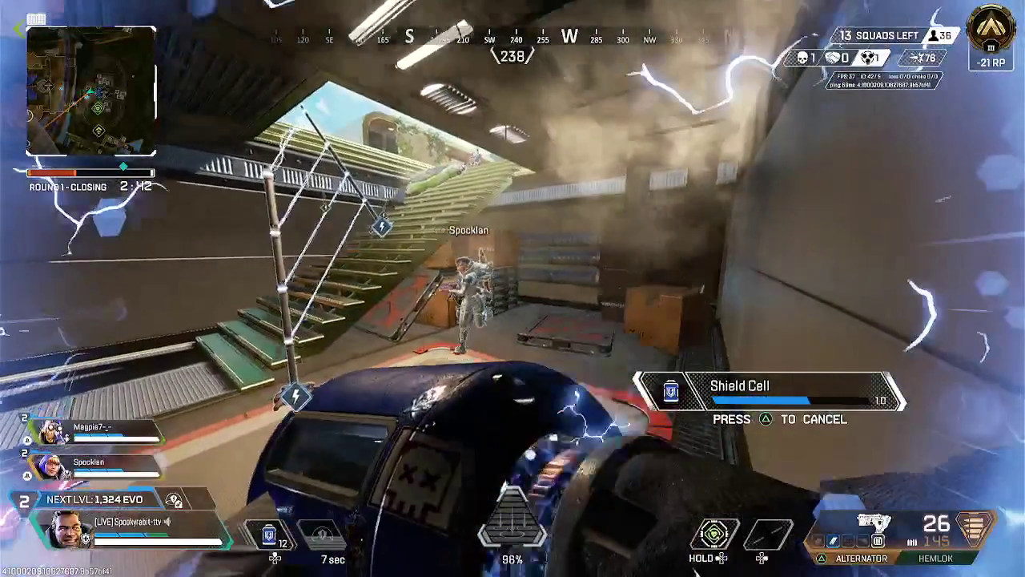
{"action": "key", "text": "w"}
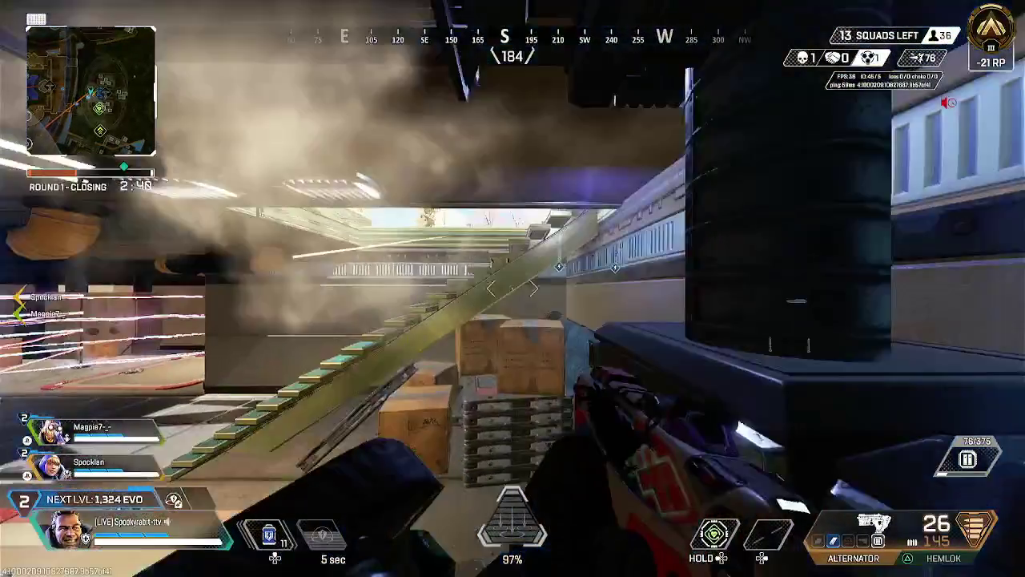
{"action": "key", "text": "2"}
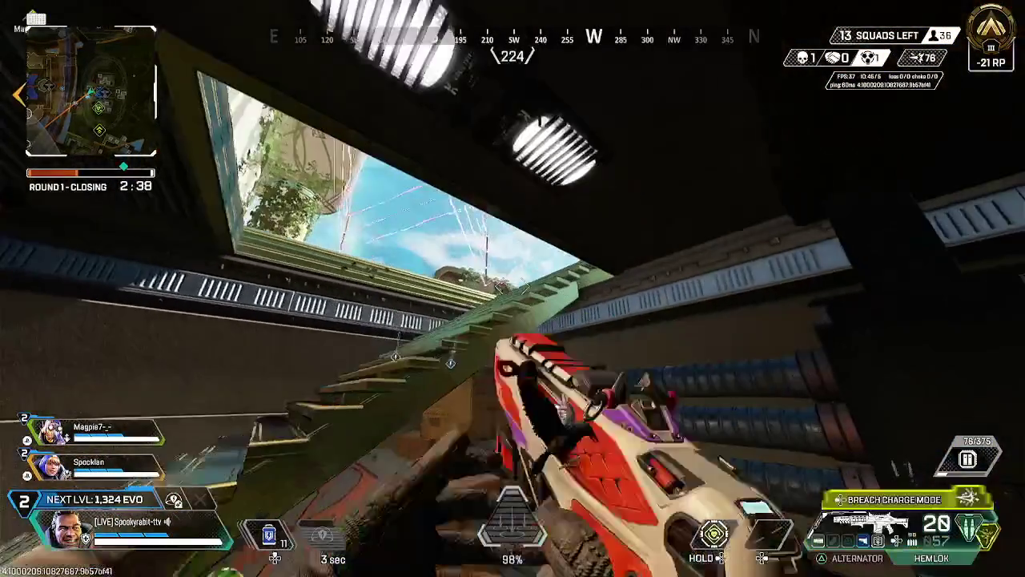
{"action": "key", "text": "b"}
{"action": "key", "text": "w"}
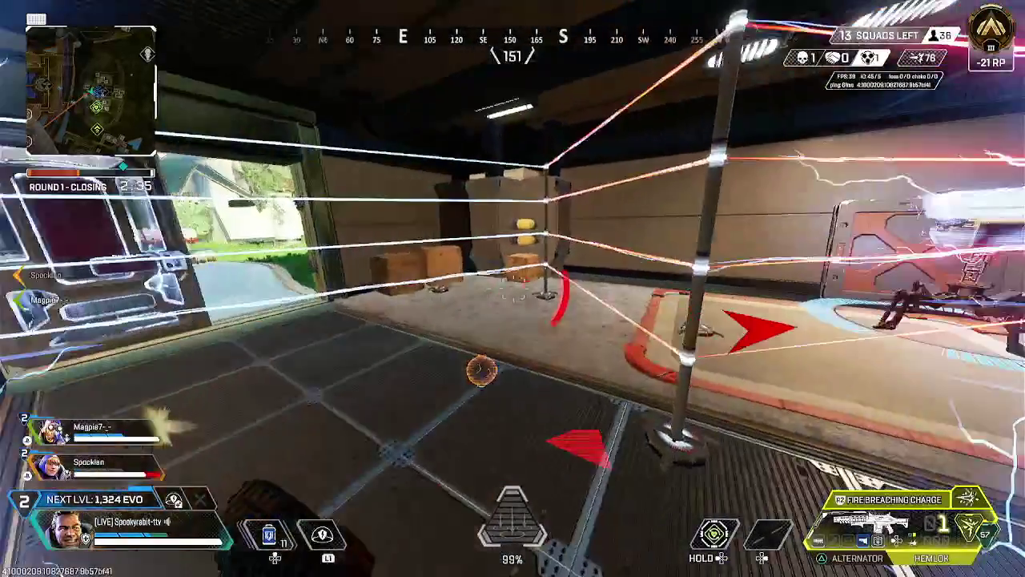
{"action": "right_click", "coordinate": [512, 289]}
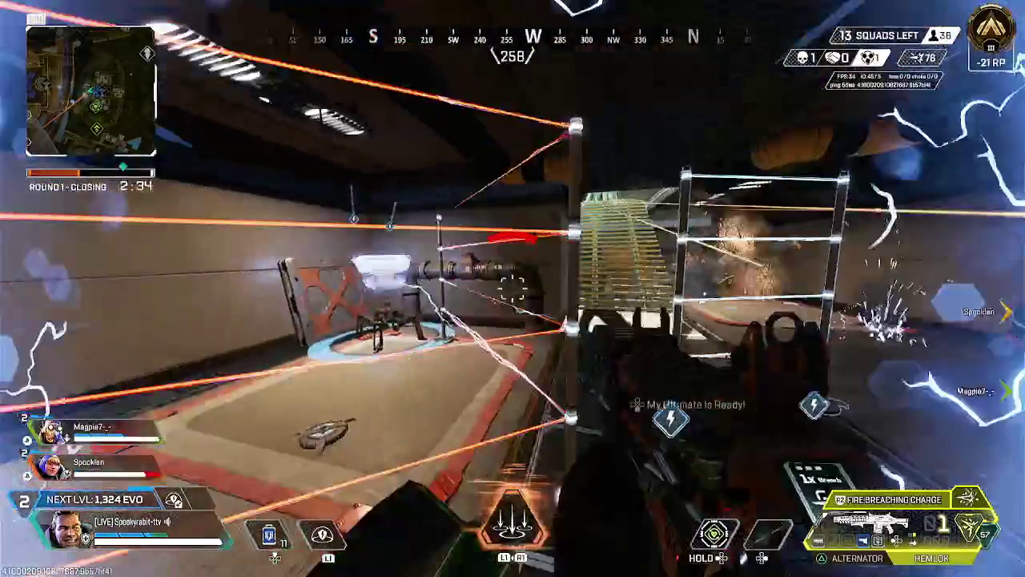
Knock down the enemy with the Hemlok breaching charge and bursts, then switch to the Alternator.
{"action": "left_click", "coordinate": [512, 288]}
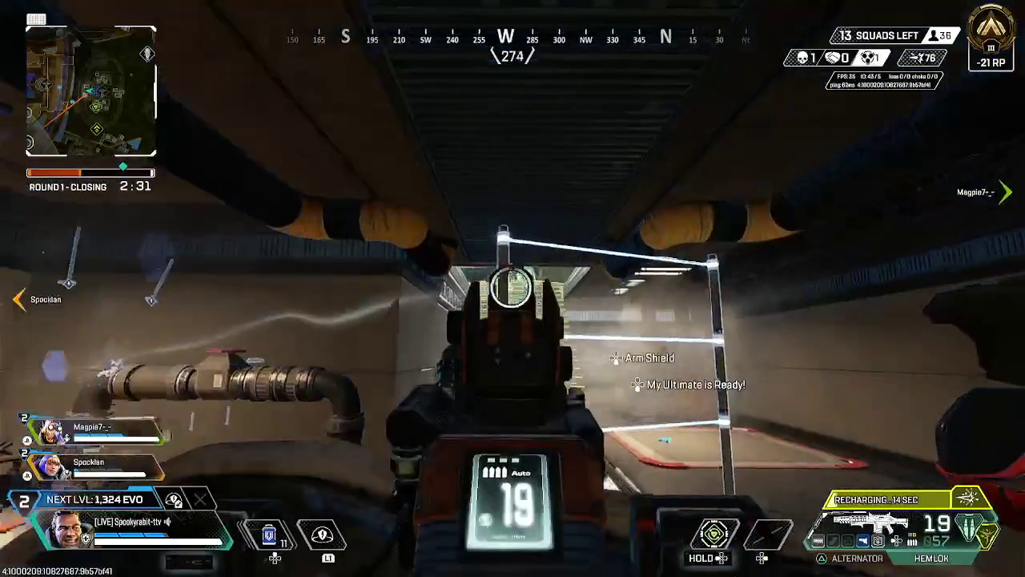
{"action": "left_click", "coordinate": [512, 288]}
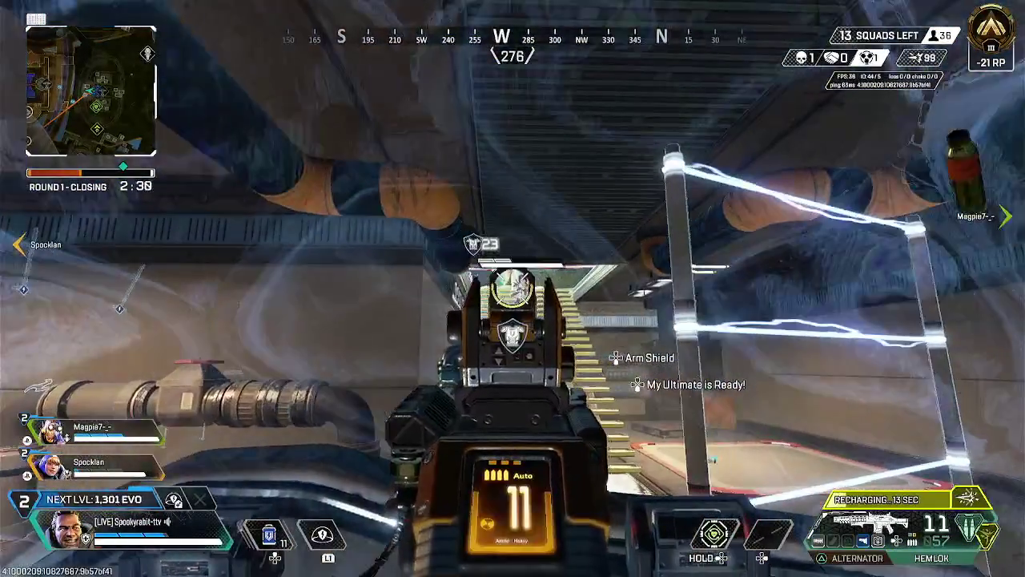
{"action": "left_click", "coordinate": [512, 288]}
{"action": "right_click", "coordinate": [513, 288]}
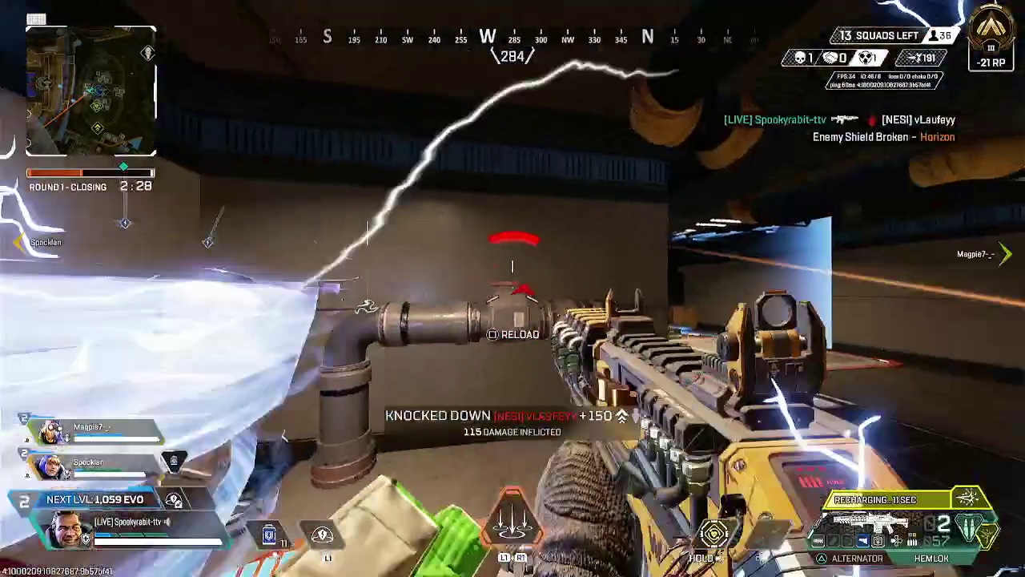
{"action": "key", "text": "1"}
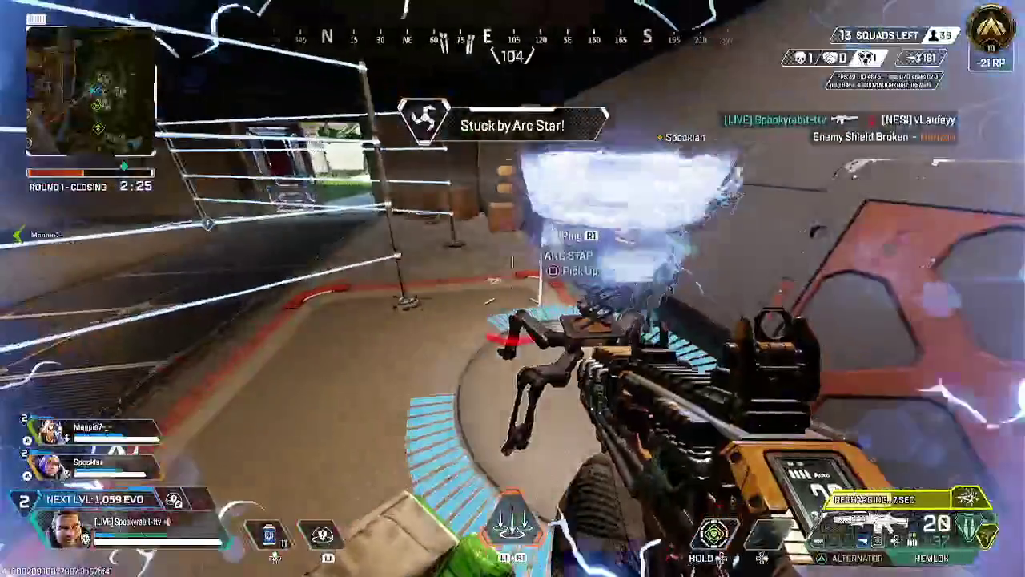
Throw an Arc Star and shoot with the Alternator to break the enemy's shield.
{"action": "left_click", "coordinate": [512, 288]}
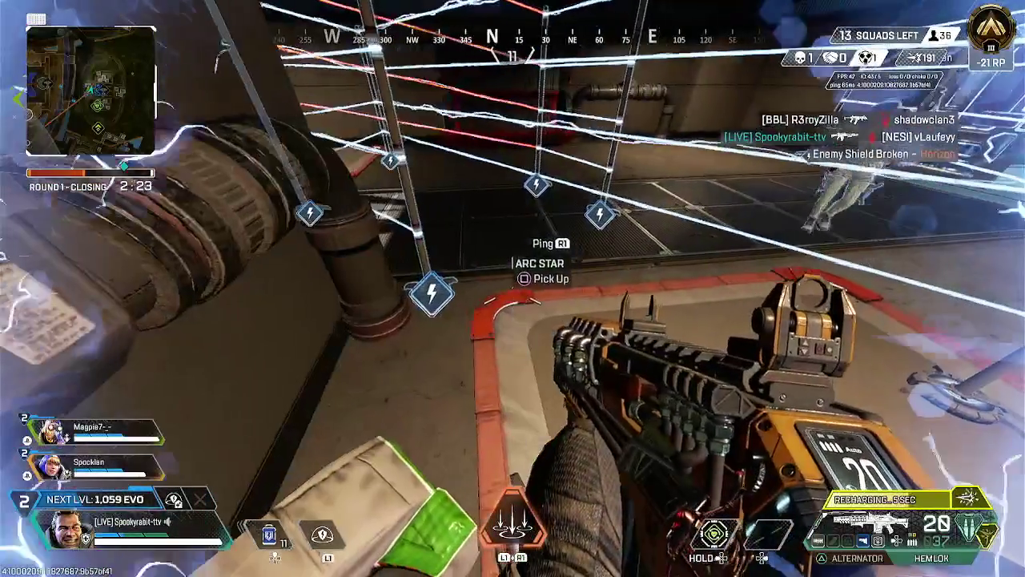
{"action": "key", "text": "e"}
{"action": "key", "text": "g"}
{"action": "left_click", "coordinate": [512, 289]}
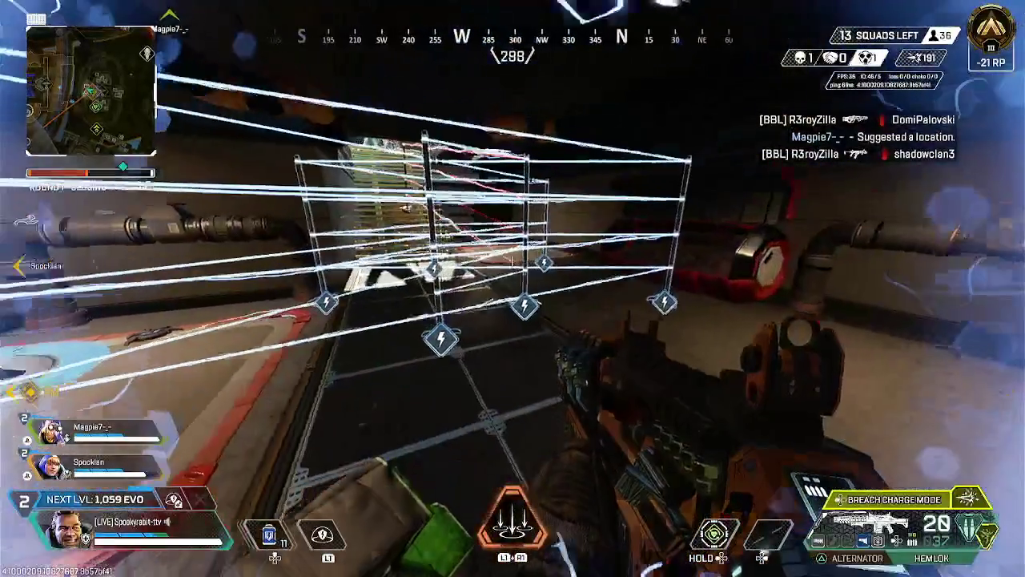
{"action": "right_click", "coordinate": [512, 288]}
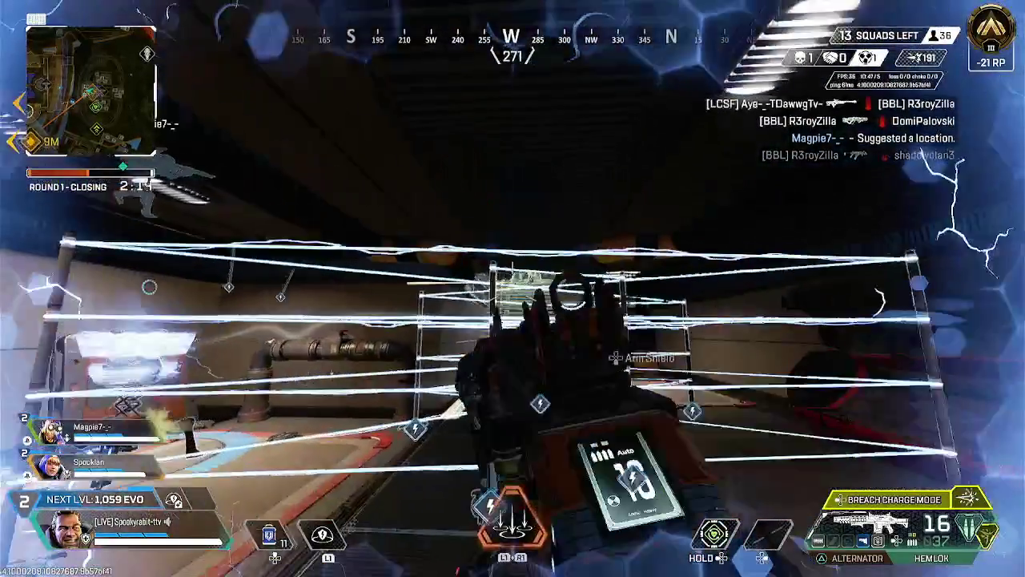
{"action": "left_click", "coordinate": [513, 288]}
{"action": "left_click", "coordinate": [512, 288]}
{"action": "left_click", "coordinate": [513, 288]}
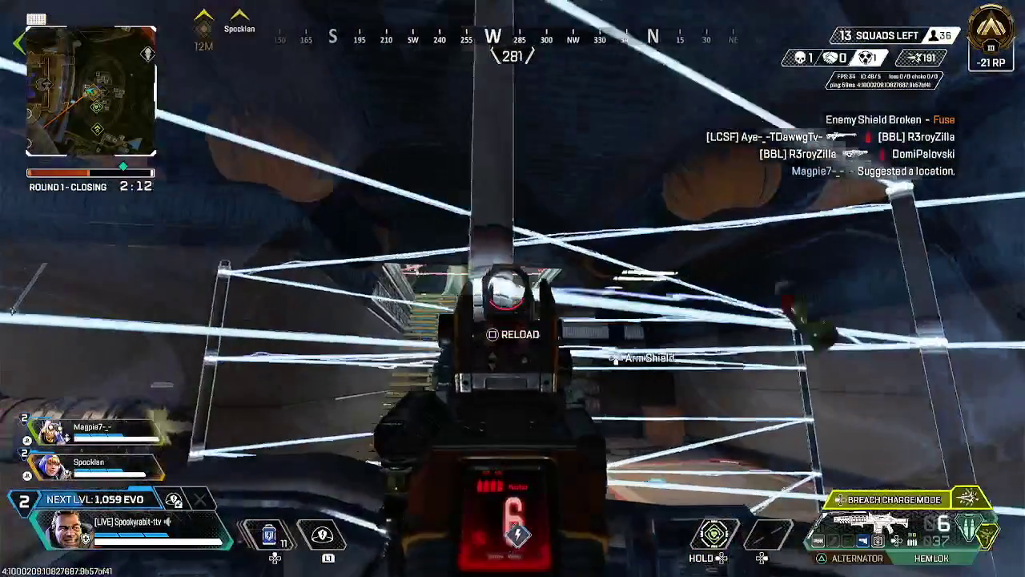
Reload, climb the stairs onto the ledge, and sprint along the walkway past the statue.
{"action": "key", "text": "z"}
{"action": "key", "text": "r"}
{"action": "key", "text": "w"}
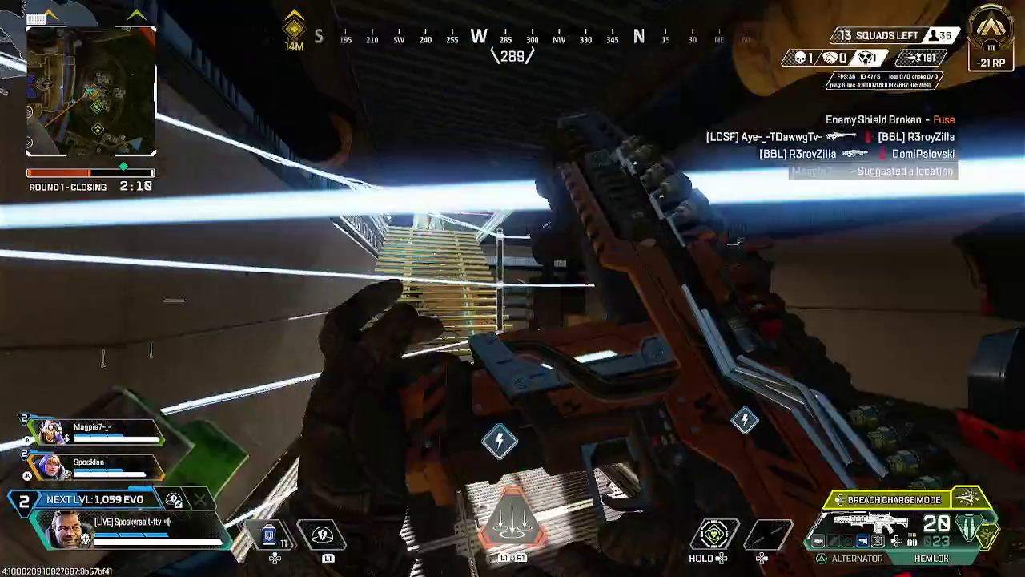
{"action": "key", "text": "w"}
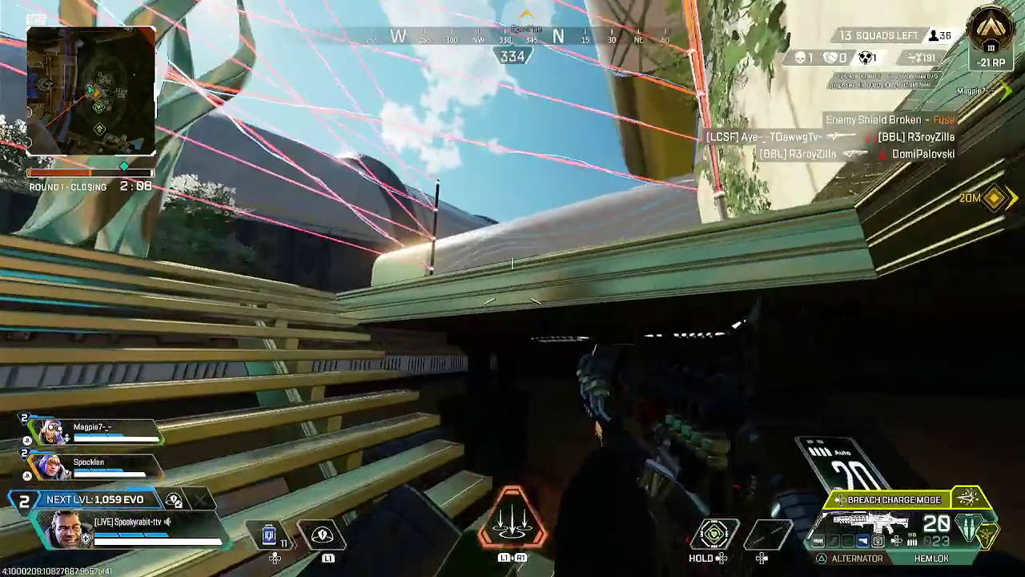
{"action": "key", "text": "space"}
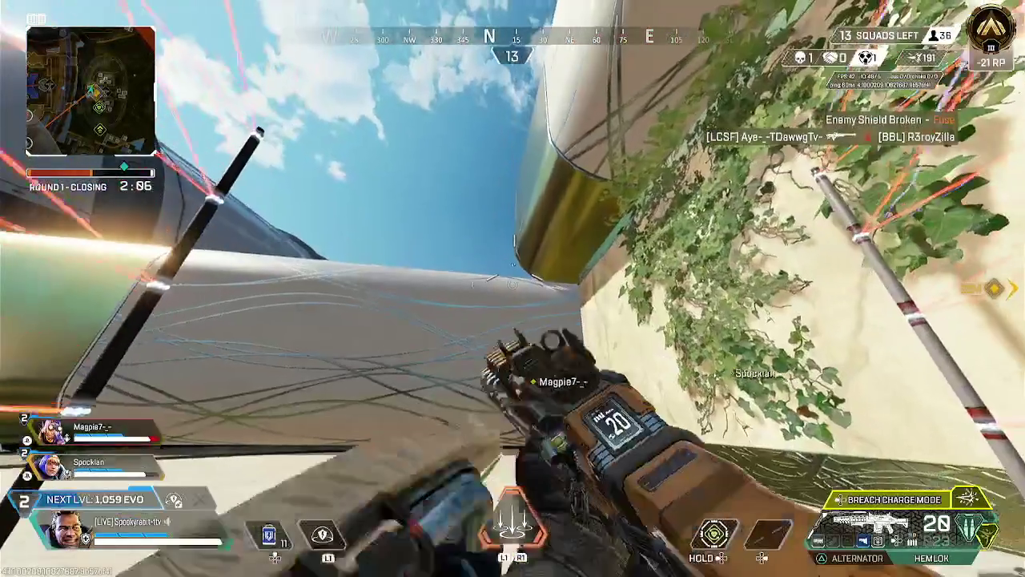
{"action": "key", "text": "w"}
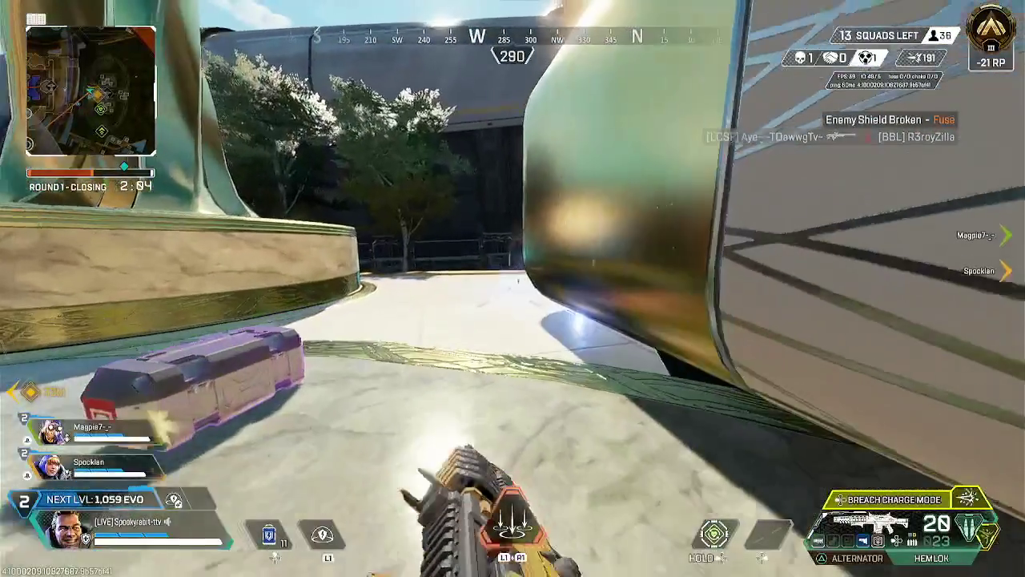
{"action": "key", "text": "w"}
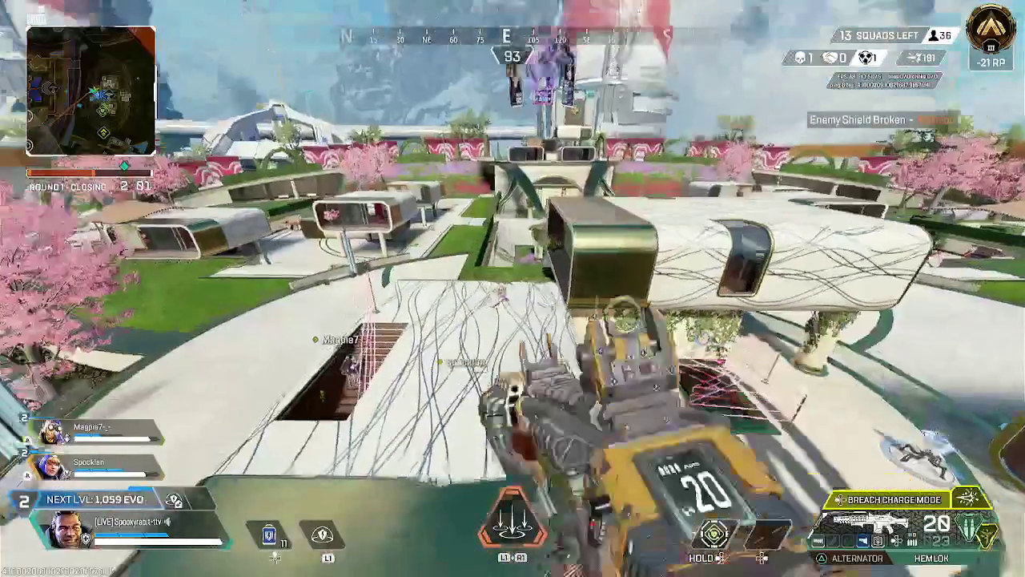
Shoot the enemies on the walkway and inside the building, then reload the Hemlok.
{"action": "left_click", "coordinate": [513, 255]}
{"action": "left_click", "coordinate": [513, 255]}
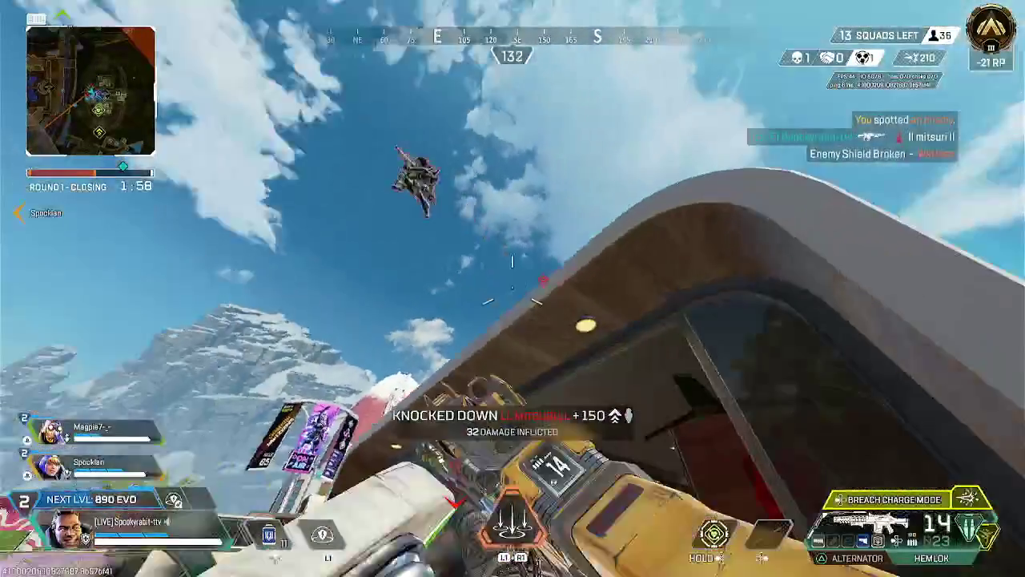
{"action": "left_click", "coordinate": [513, 288]}
{"action": "left_click", "coordinate": [512, 288]}
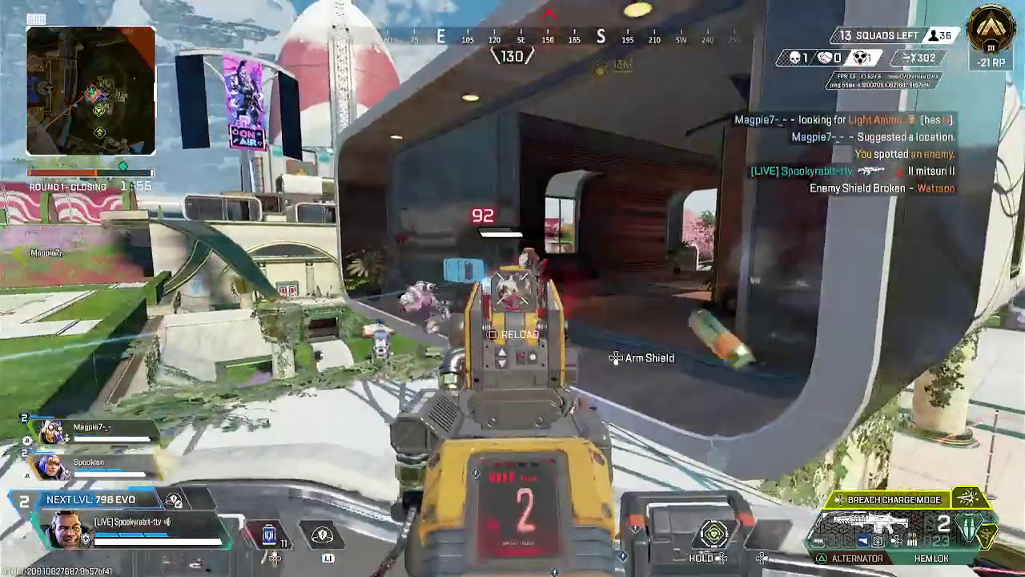
{"action": "key", "text": "w"}
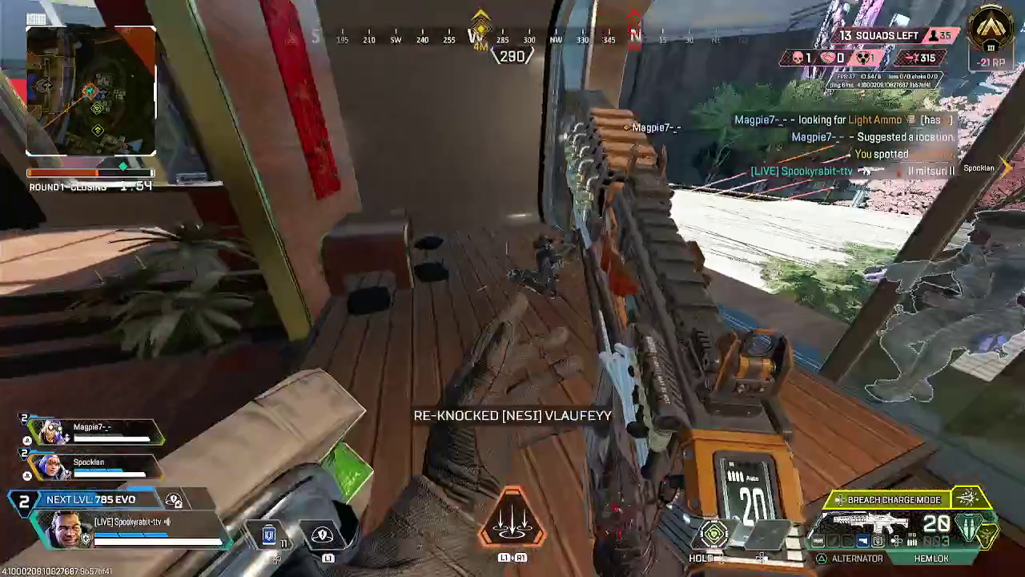
{"action": "left_click", "coordinate": [512, 289]}
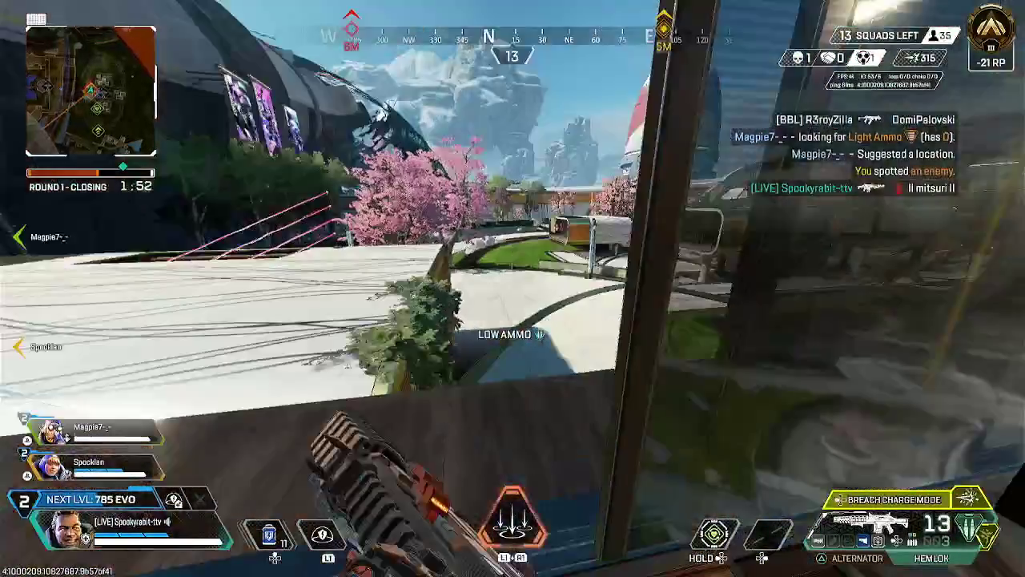
{"action": "key", "text": "r"}
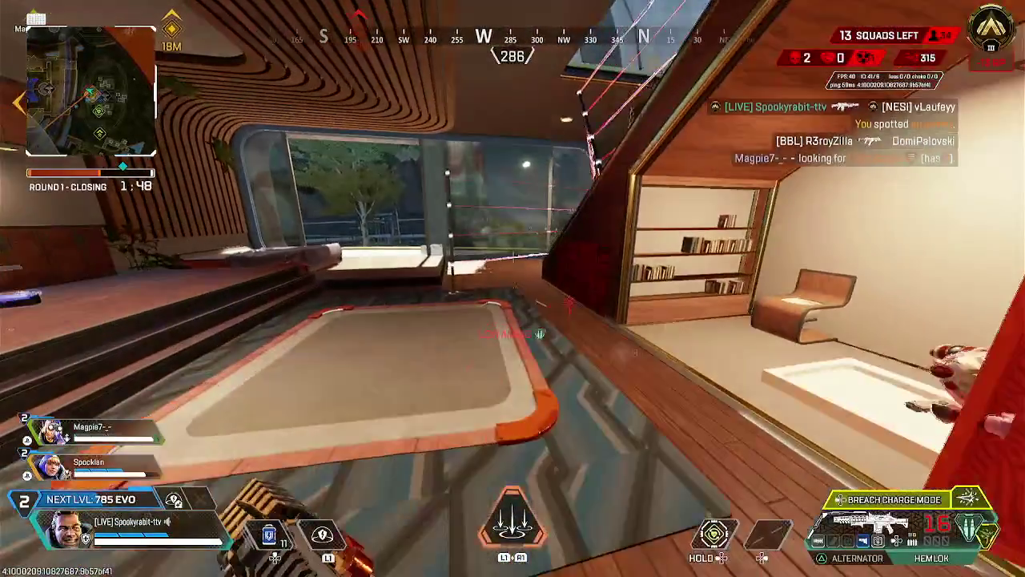
Sprint across the cherry-tree plaza with a grenade ready and vault the low wall onto the walkway.
{"action": "key", "text": "w"}
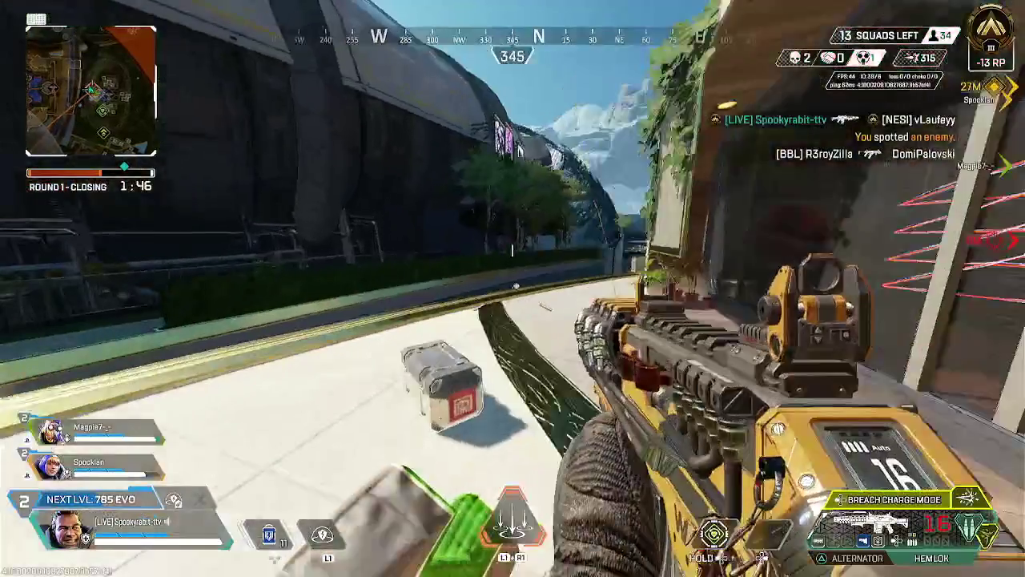
{"action": "key", "text": "g"}
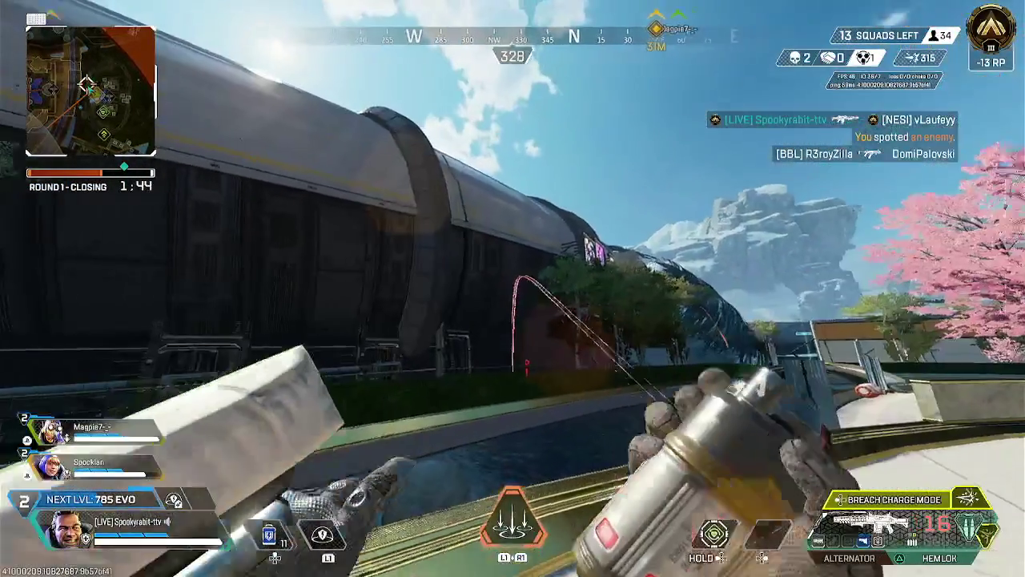
{"action": "key", "text": "w"}
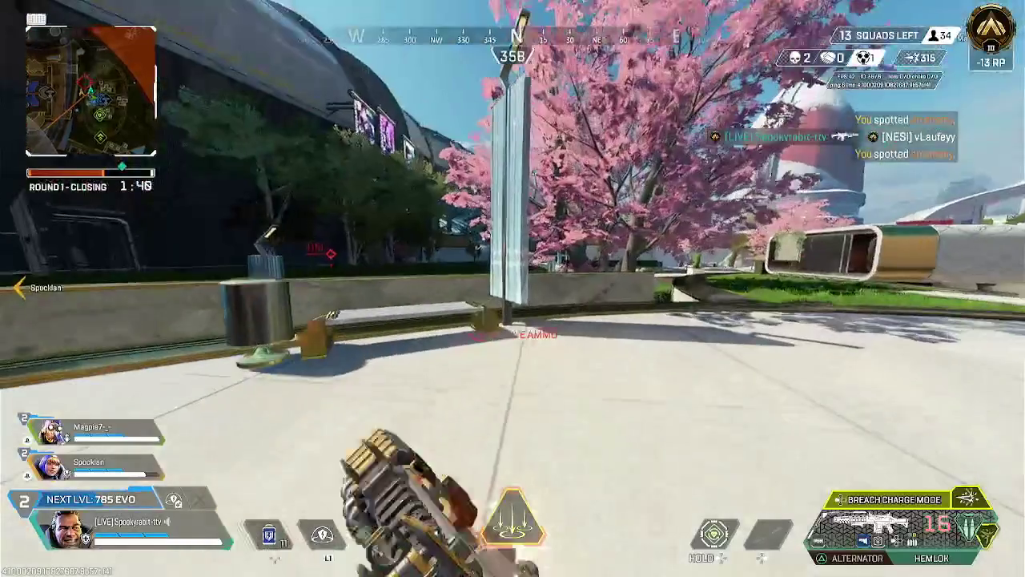
{"action": "key", "text": "w"}
{"action": "key", "text": "space"}
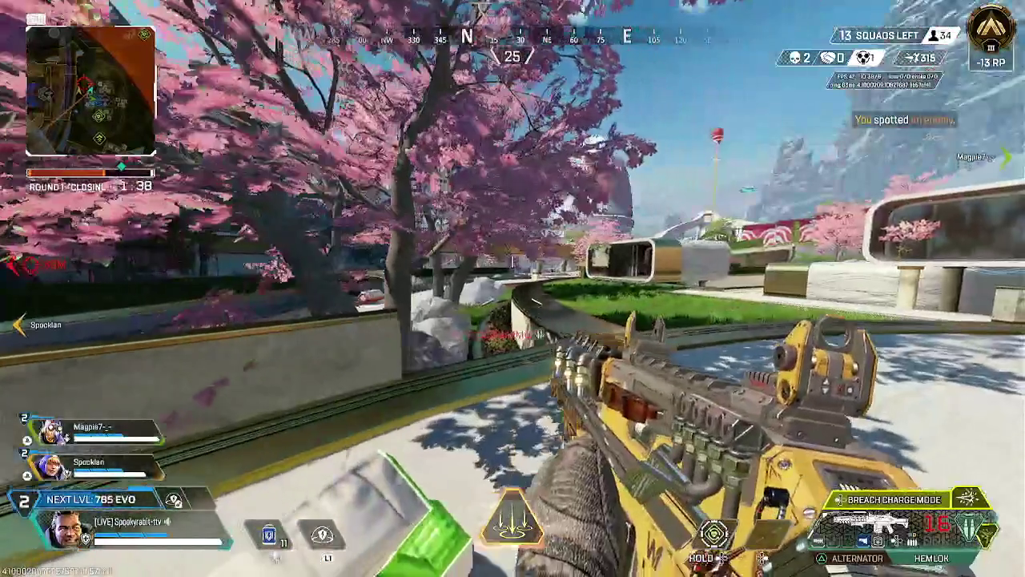
{"action": "key", "text": "w"}
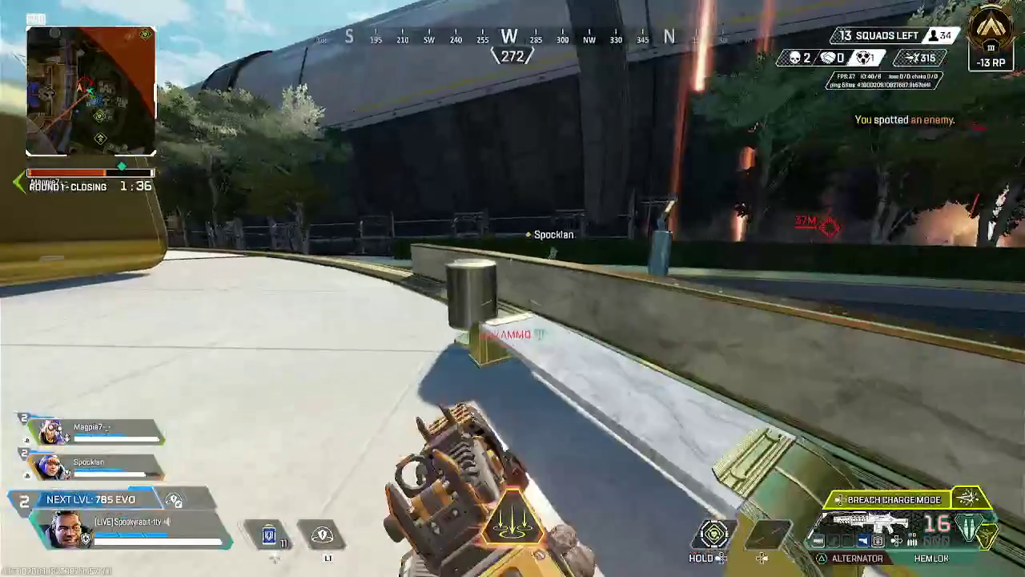
{"action": "key", "text": "w"}
{"action": "key", "text": "space"}
Head along the walkway and loot light ammo, a medkit and a frag grenade from the supply bin.
{"action": "key", "text": "w"}
{"action": "key", "text": "w"}
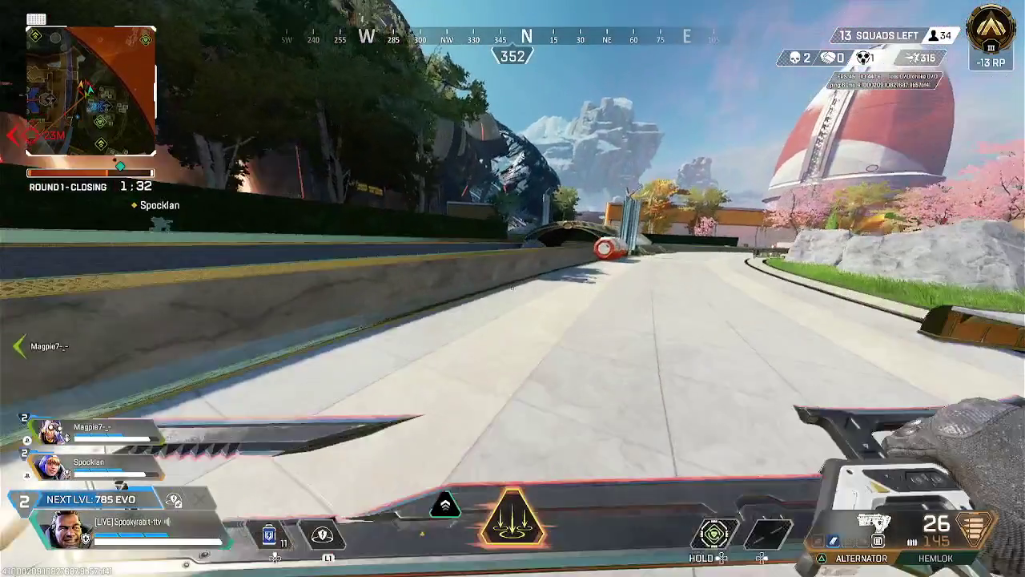
{"action": "key", "text": "w"}
{"action": "key", "text": "e"}
{"action": "key", "text": "e"}
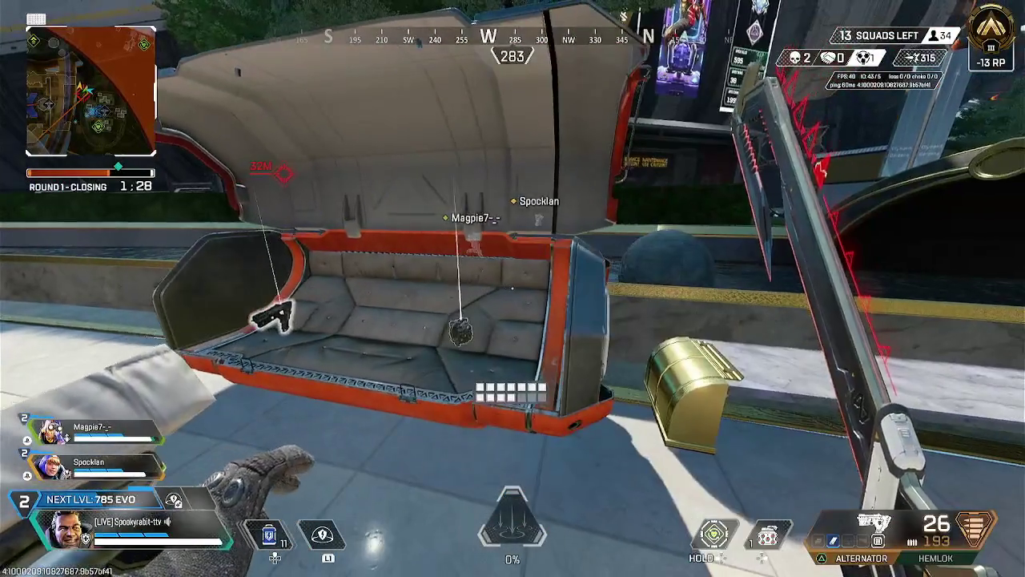
{"action": "key", "text": "e"}
Mantle the curved ledge, deploy the dome shield and shoot the enemy Mirage's shield.
{"action": "key", "text": "w"}
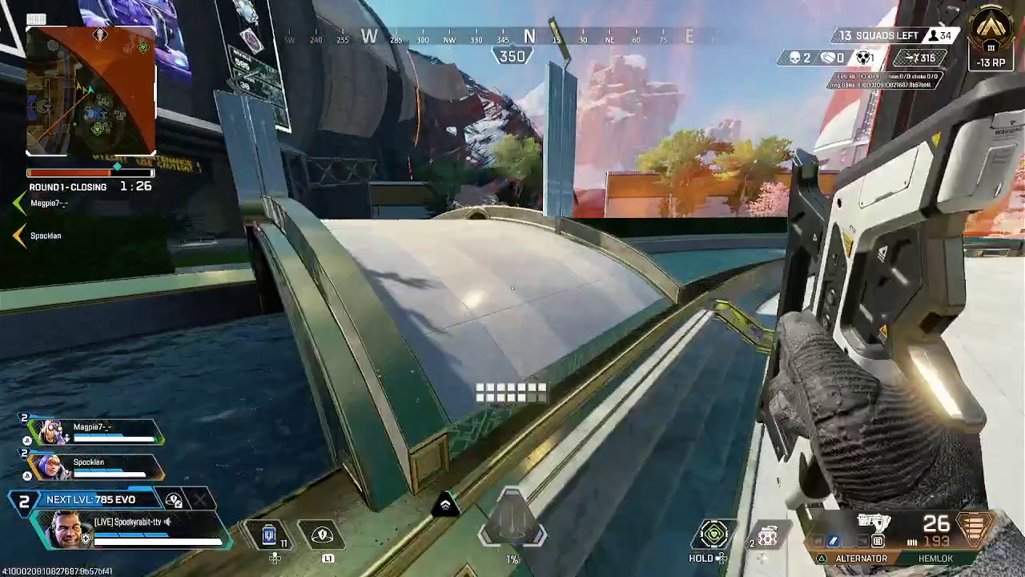
{"action": "key", "text": "space"}
{"action": "key", "text": "w"}
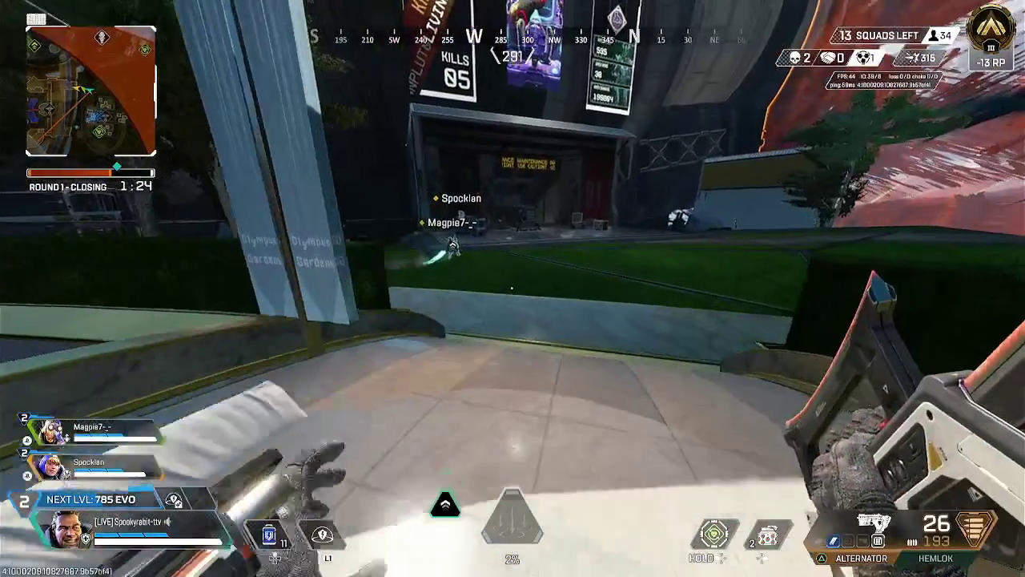
{"action": "key", "text": "w"}
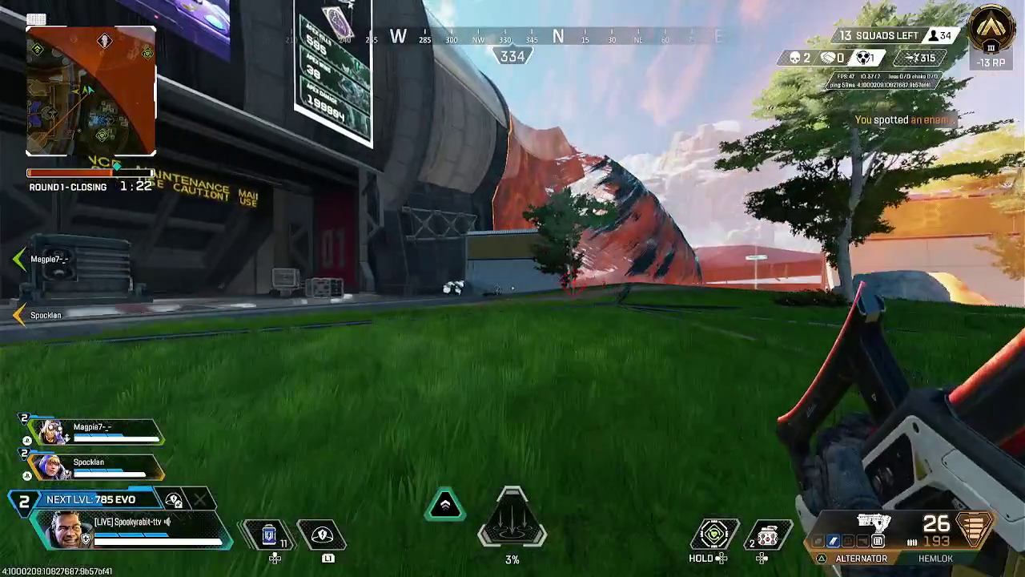
{"action": "key", "text": "q"}
{"action": "left_click", "coordinate": [512, 288]}
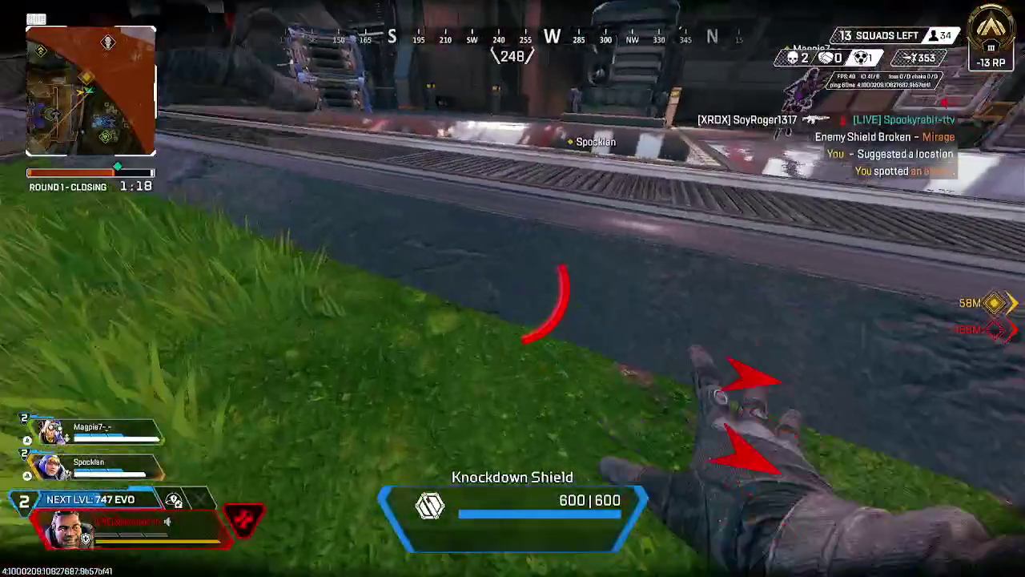
Crawl the downed Gibraltar past the caution pillar, fence and platform toward the stairs.
{"action": "key", "text": "w"}
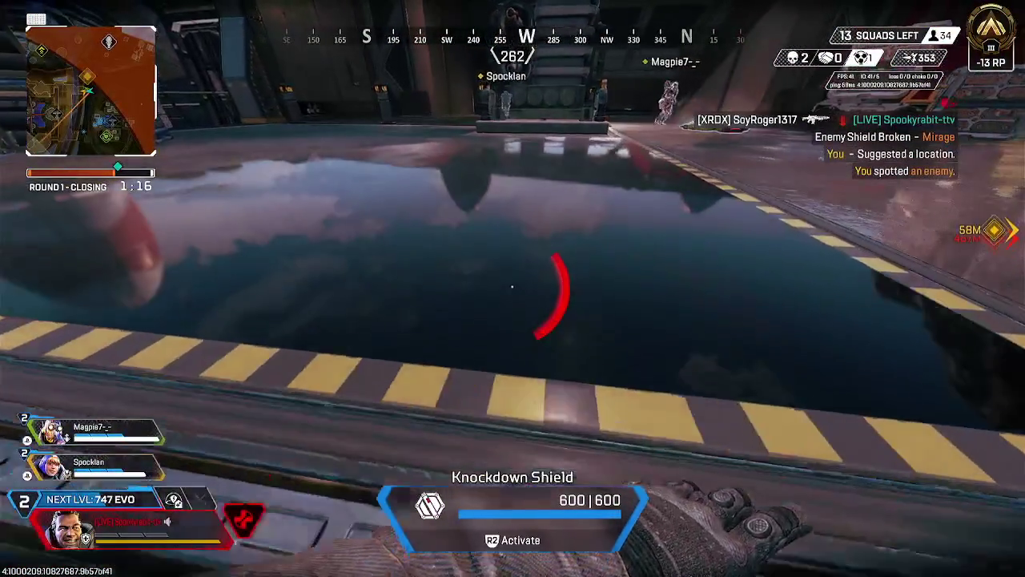
{"action": "key", "text": "w"}
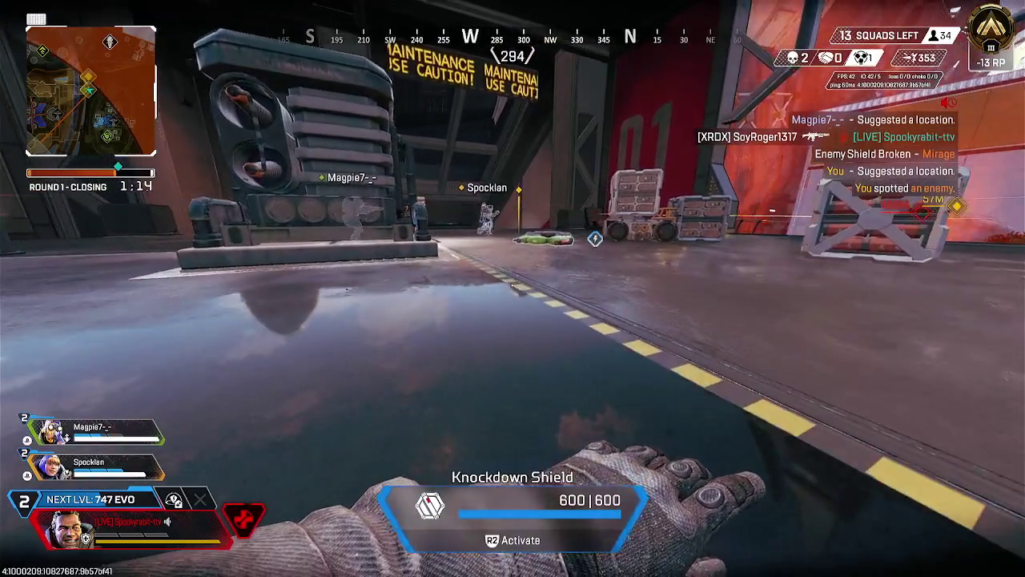
{"action": "key", "text": "w"}
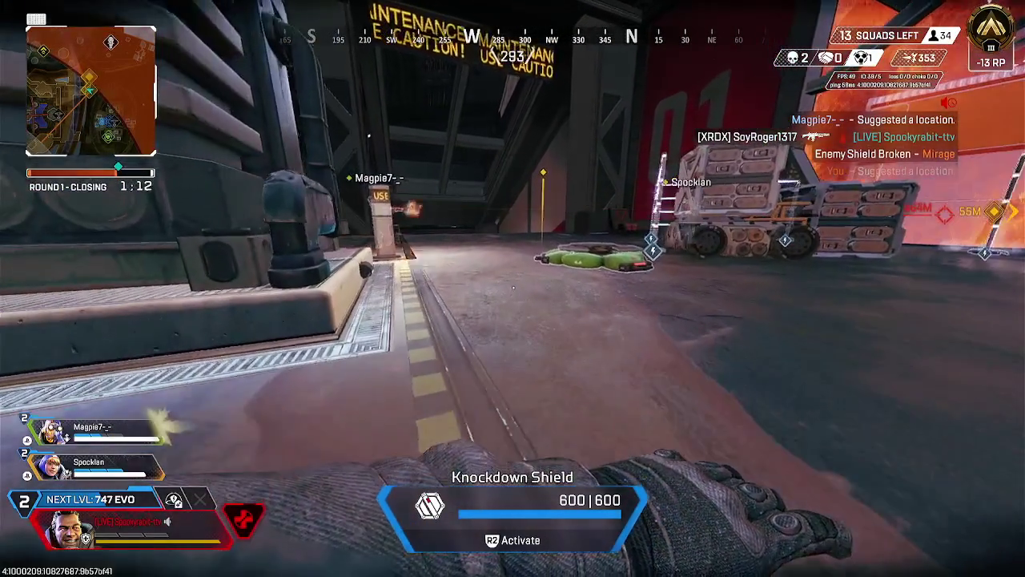
{"action": "key", "text": "w"}
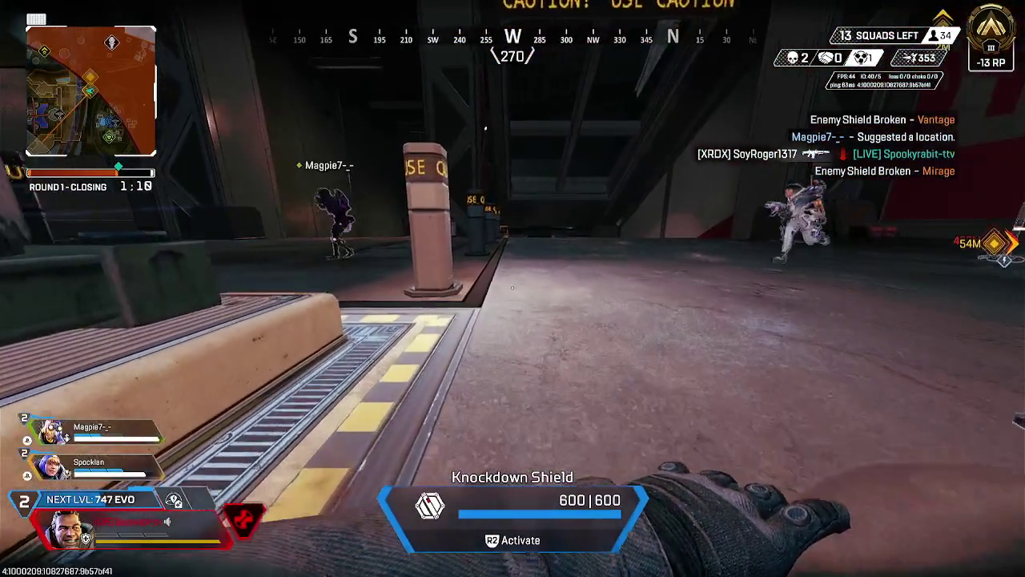
{"action": "key", "text": "w"}
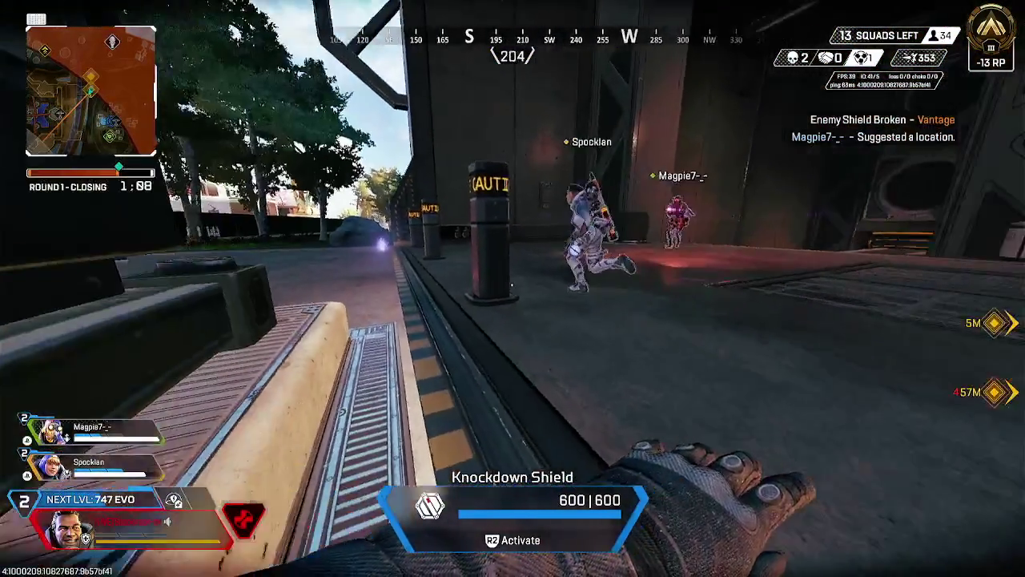
{"action": "key", "text": "w"}
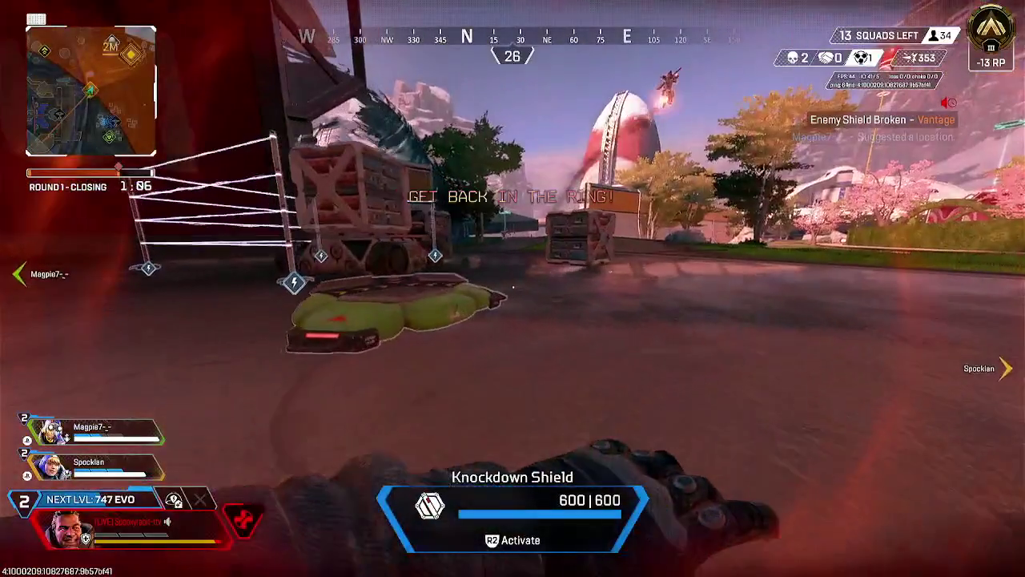
{"action": "key", "text": "w"}
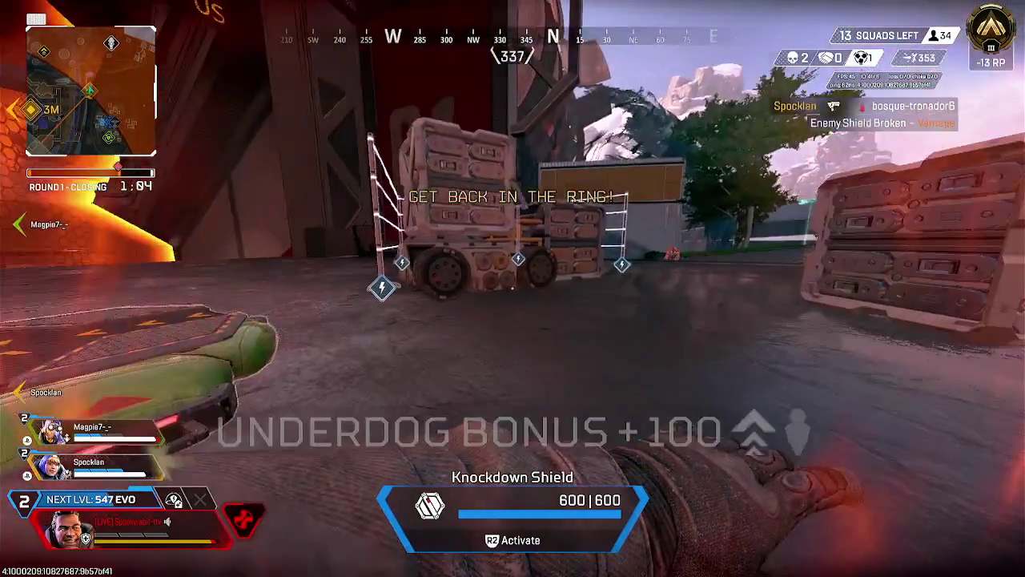
{"action": "key", "text": "w"}
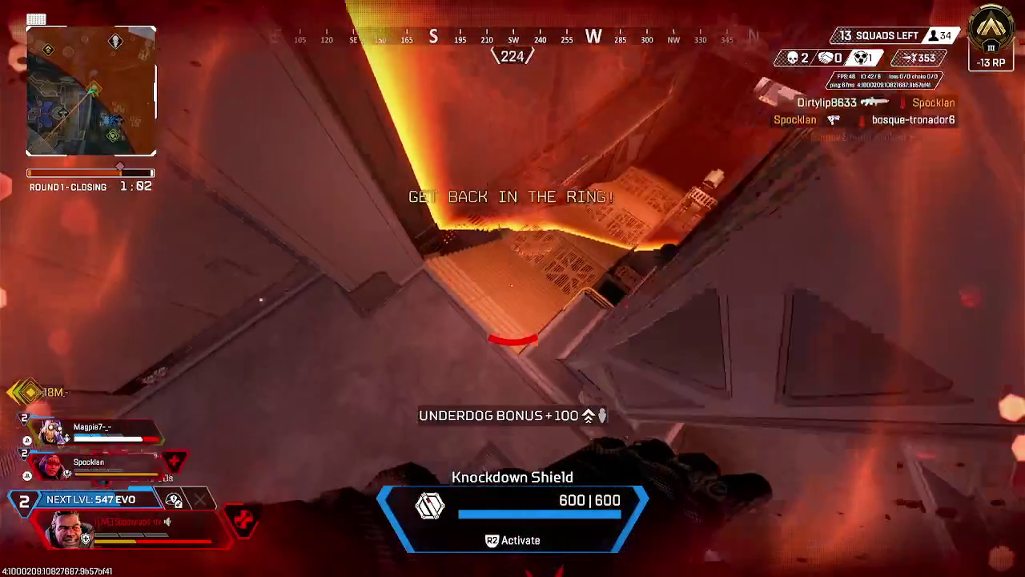
{"action": "key", "text": "w"}
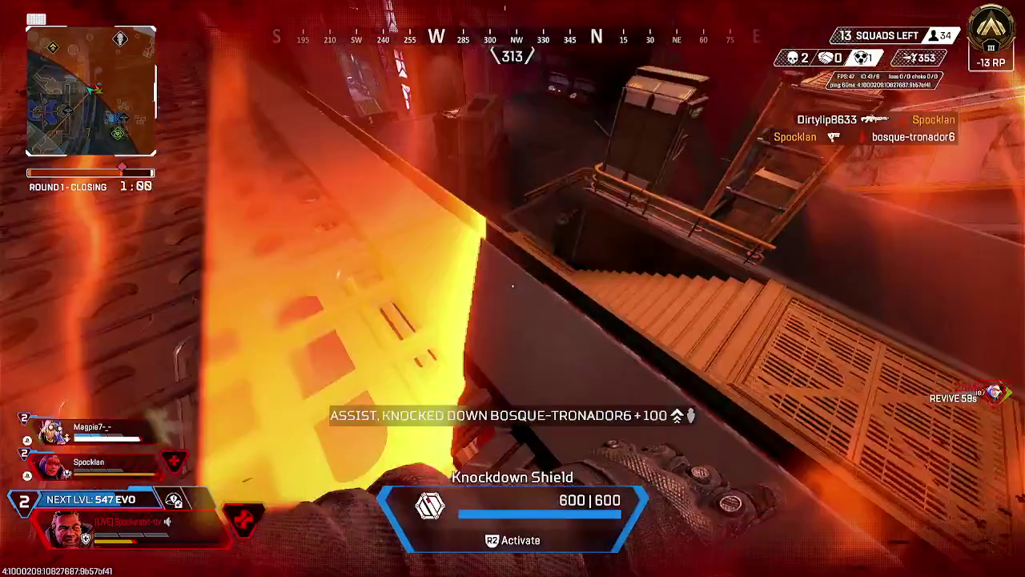
{"action": "key", "text": "w"}
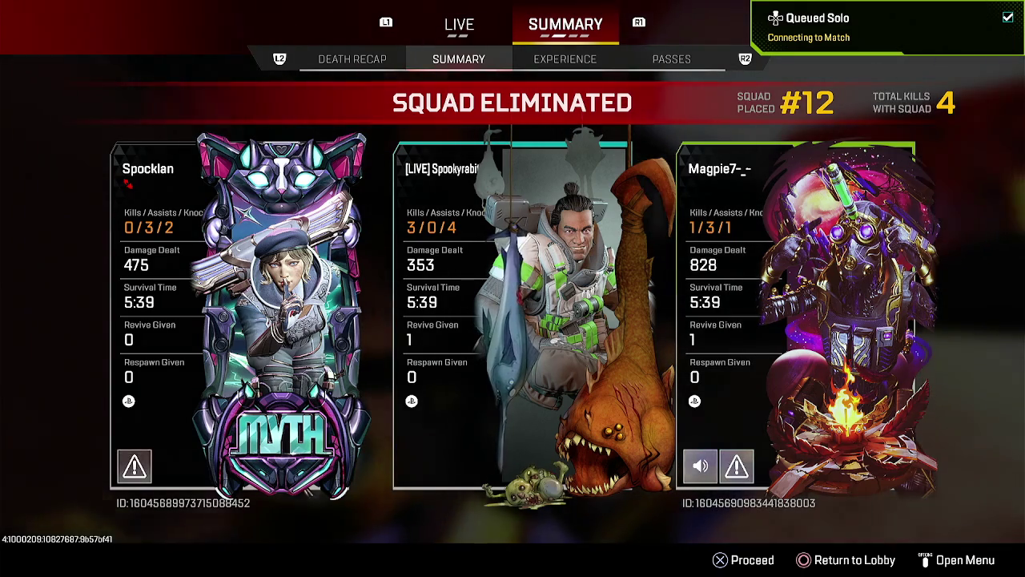
Step through the squad summary cards showing 12th place with 4 kills.
{"action": "key", "text": "Left"}
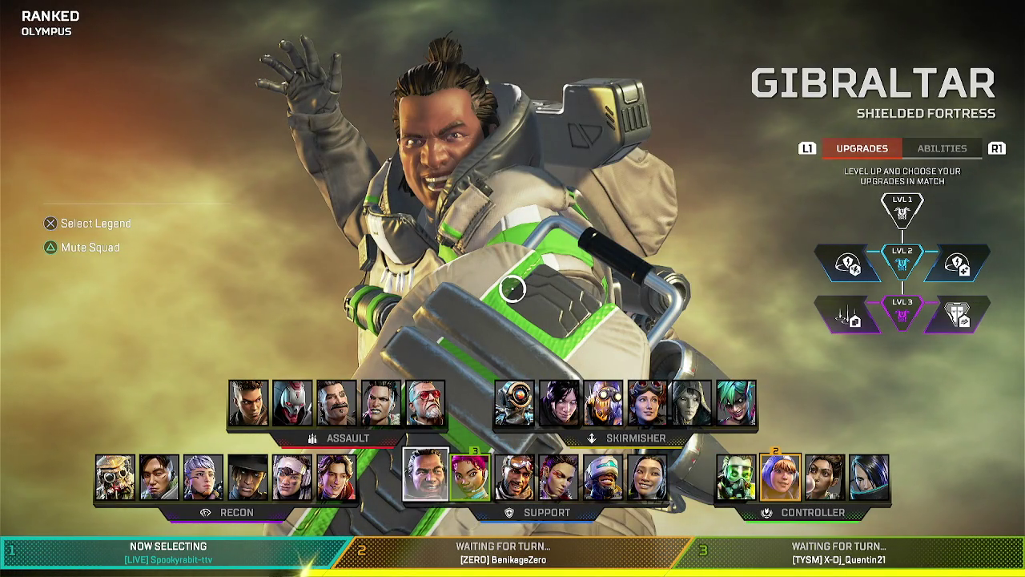
Lock in Gibraltar as the legend for the Ranked Olympus match.
{"action": "key", "text": "Return"}
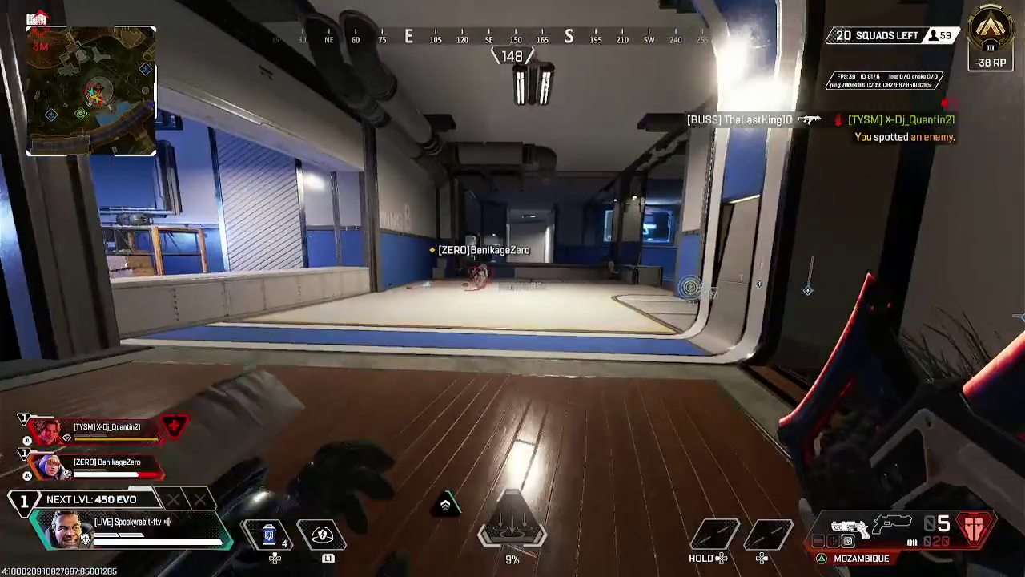
Grab shotgun shells, fire the Mozambique three times at the indoor enemy, and reload.
{"action": "key", "text": "e"}
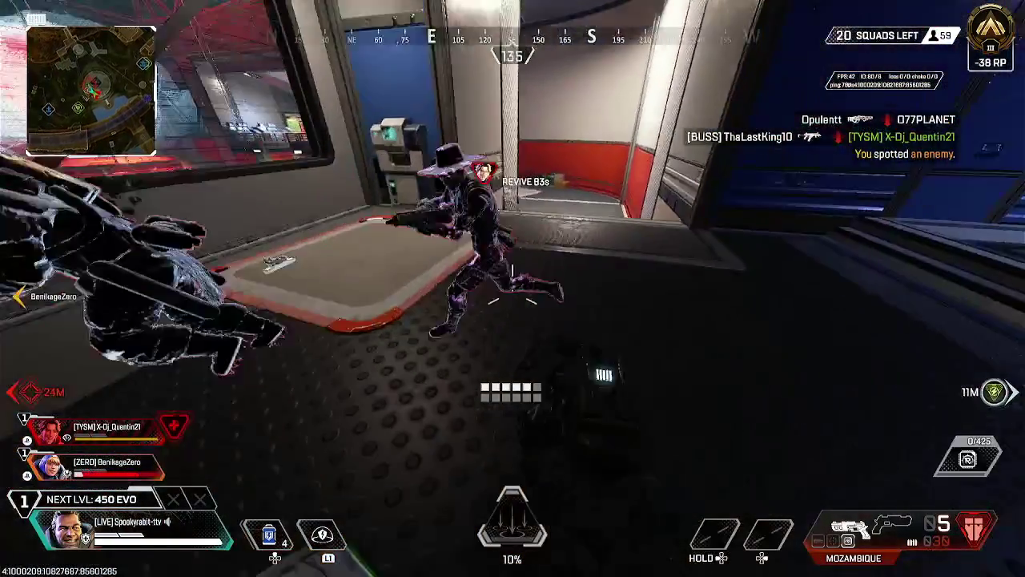
{"action": "left_click", "coordinate": [513, 288]}
{"action": "left_click", "coordinate": [513, 289]}
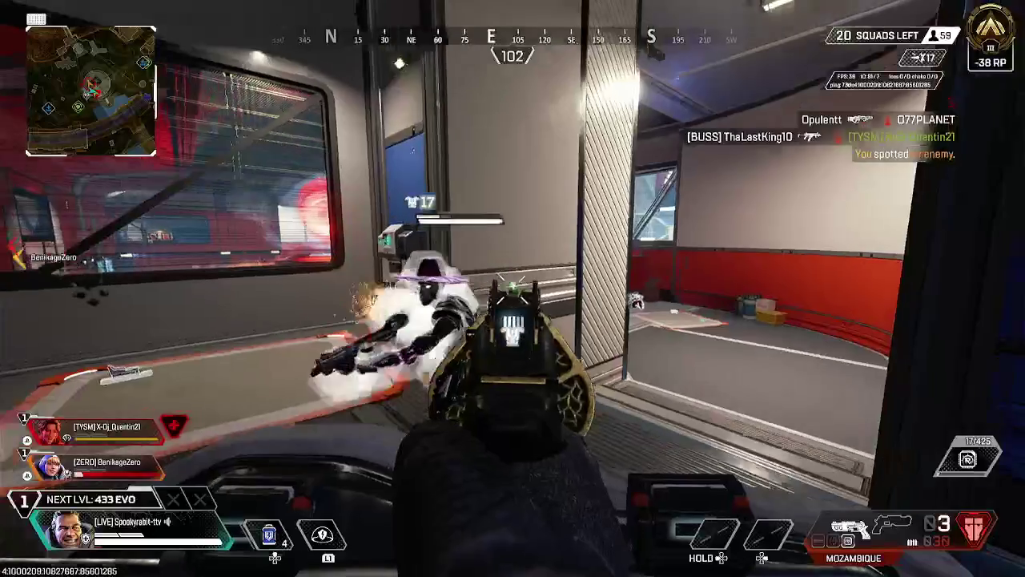
{"action": "left_click", "coordinate": [512, 289]}
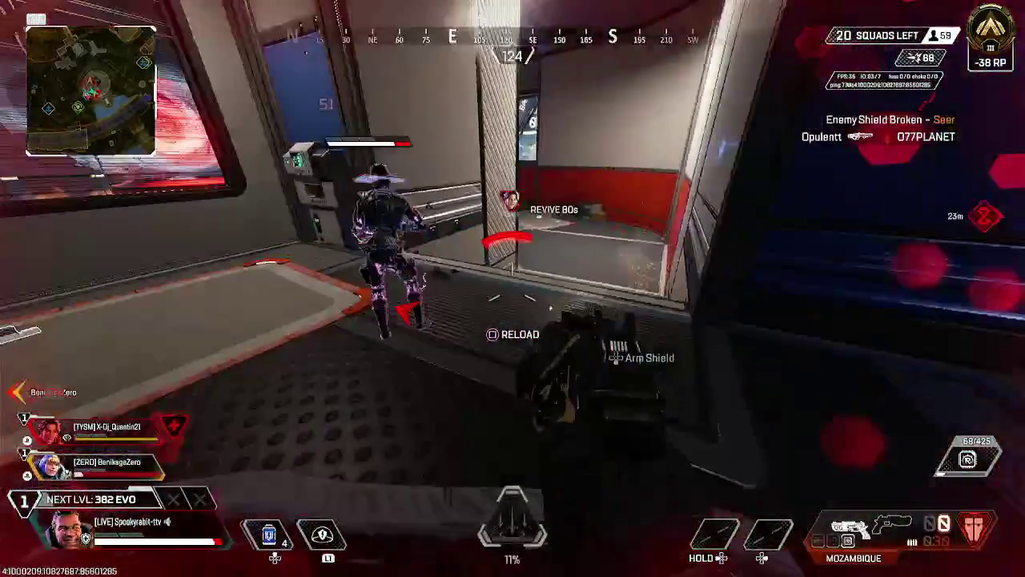
{"action": "key", "text": "r"}
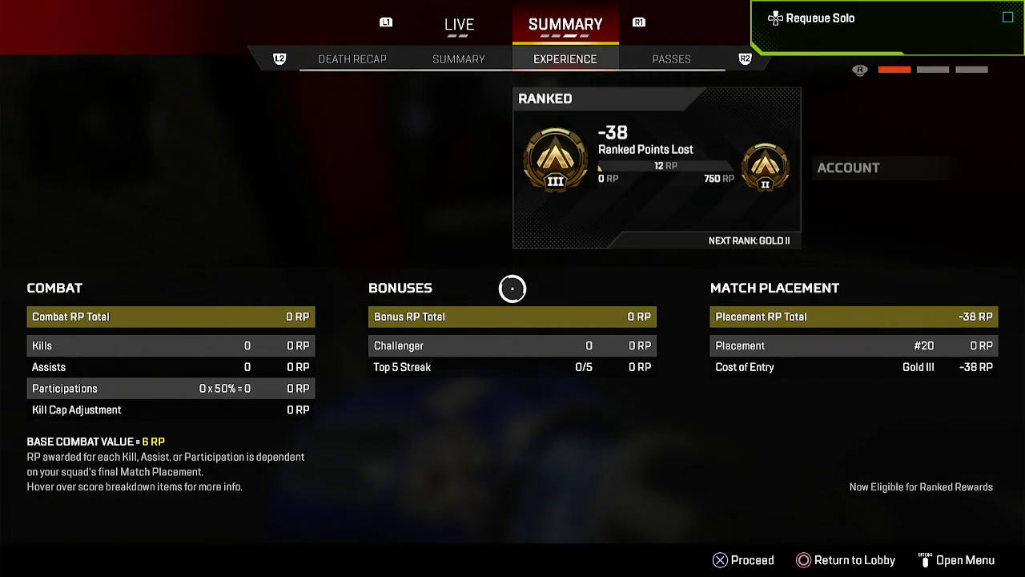
Show the squad summary (20th place, 0 kills), then leave the match results.
{"action": "key", "text": "q"}
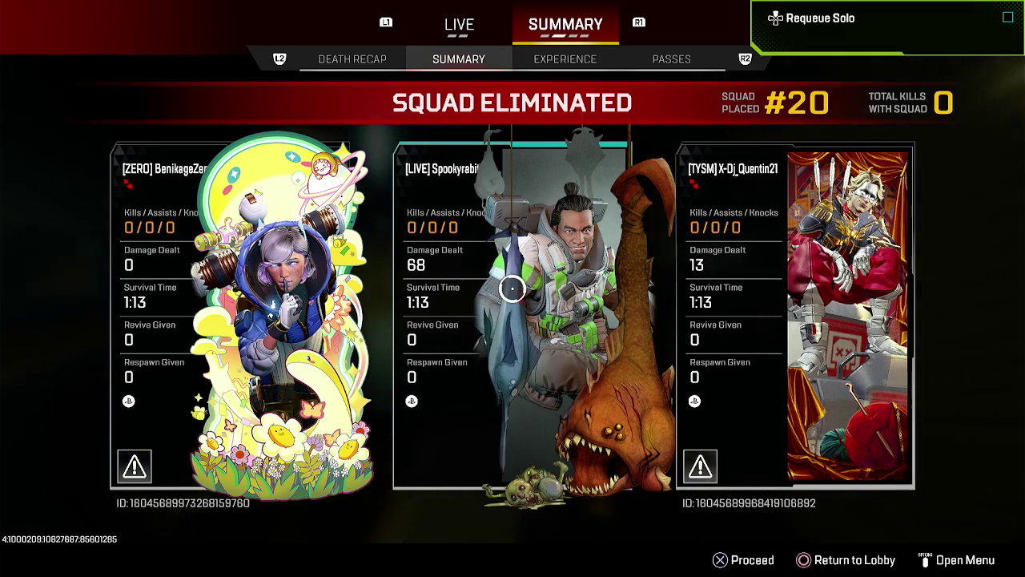
{"action": "key", "text": "Escape"}
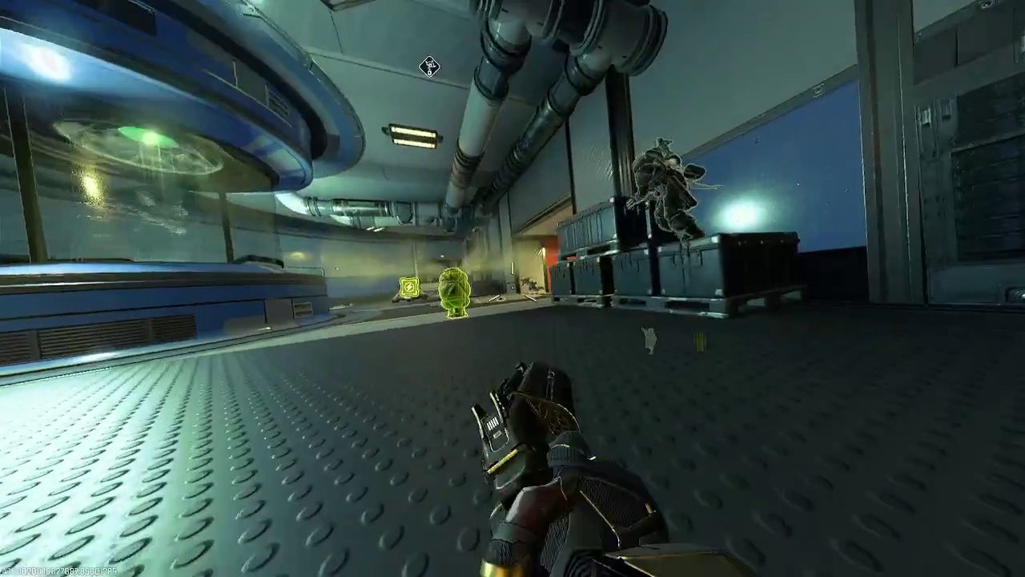
Move toward the green training dummy and shoot it.
{"action": "key", "text": "w"}
{"action": "left_click", "coordinate": [513, 288]}
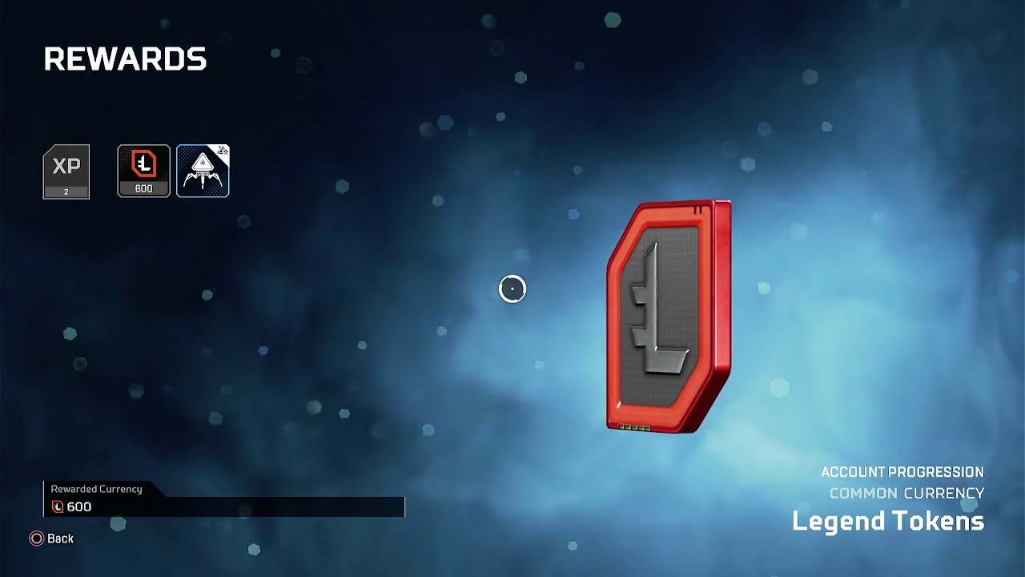
Dismiss the Legend Tokens rewards screen and open the friends list.
{"action": "key", "text": "Escape"}
{"action": "key", "text": "Tab"}
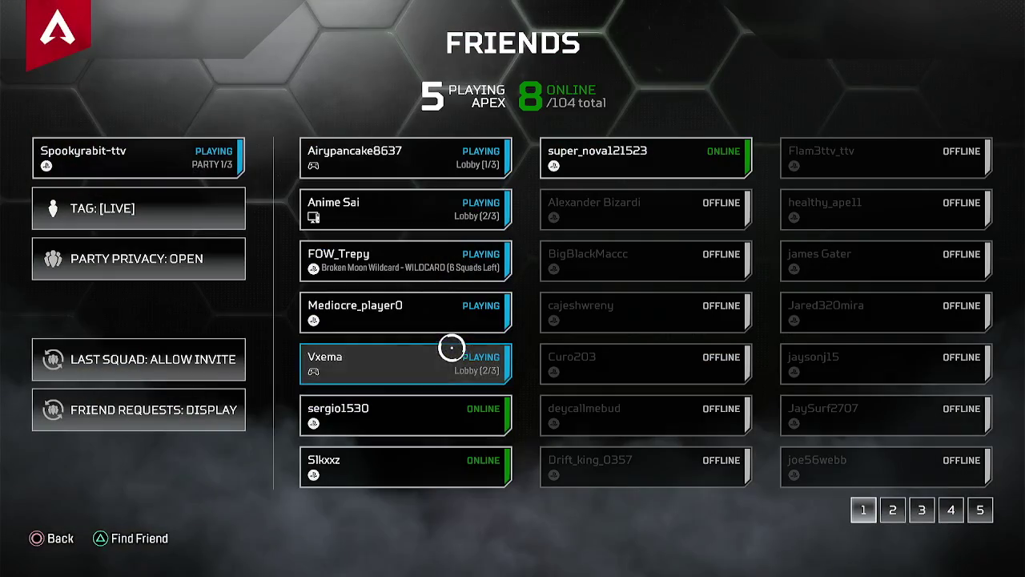
Inspect a friend's profile, then back out of the profile and friends list to the lobby.
{"action": "left_click", "coordinate": [439, 274]}
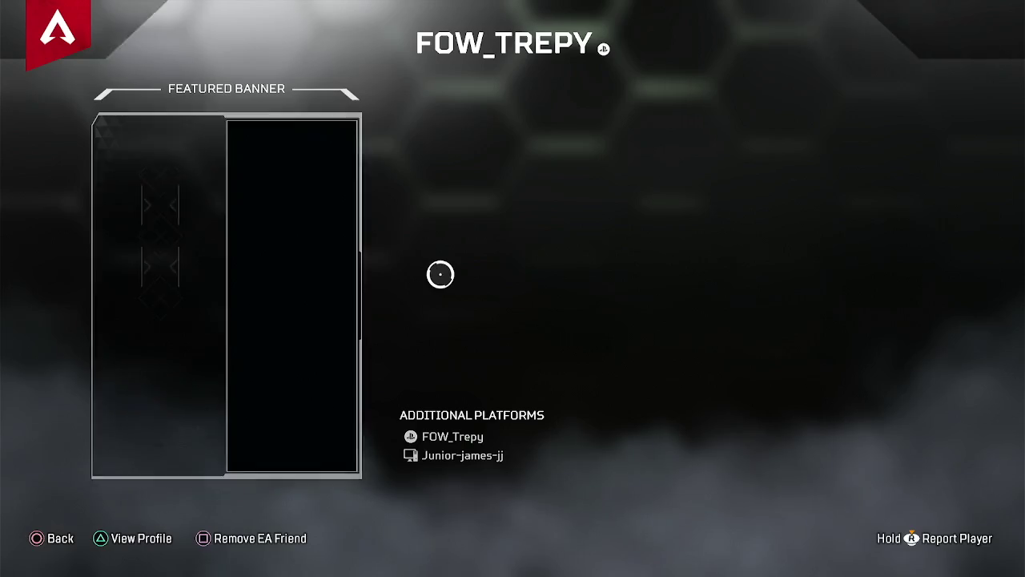
{"action": "key", "text": "Escape"}
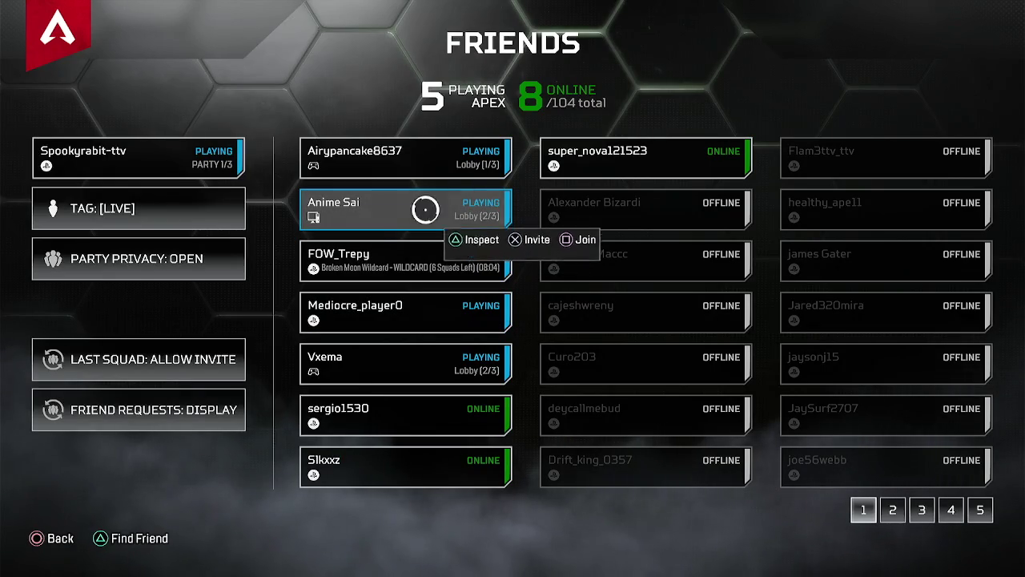
{"action": "key", "text": "Escape"}
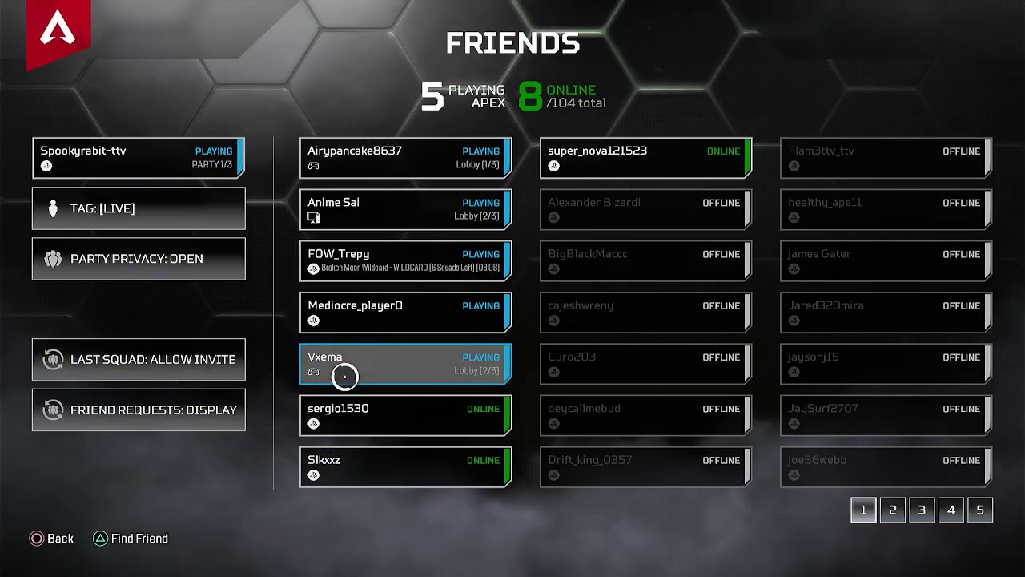
{"action": "key", "text": "Escape"}
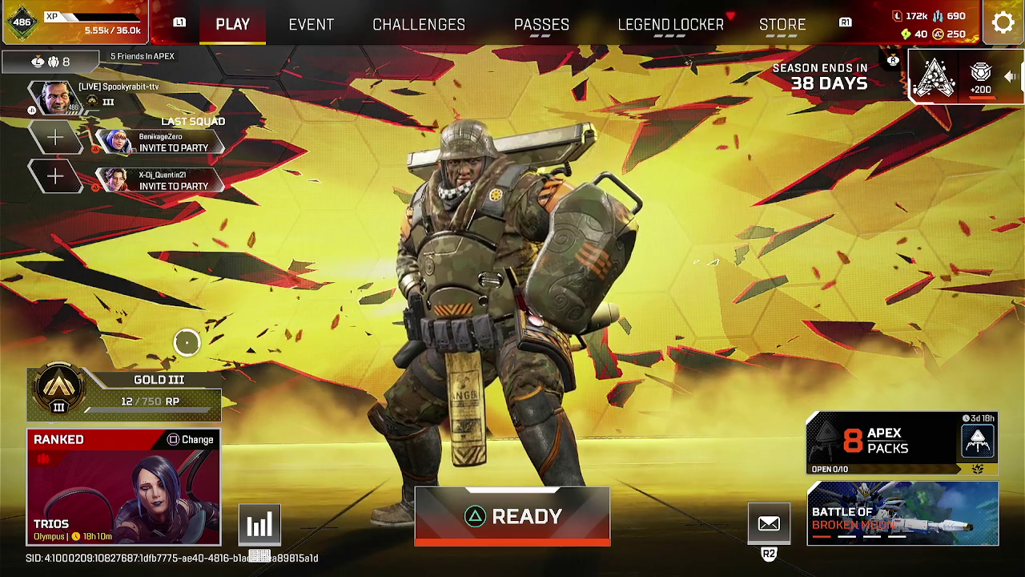
View the ranked information and game modes screen, keeping Ranked Trios selected.
{"action": "left_click", "coordinate": [94, 392]}
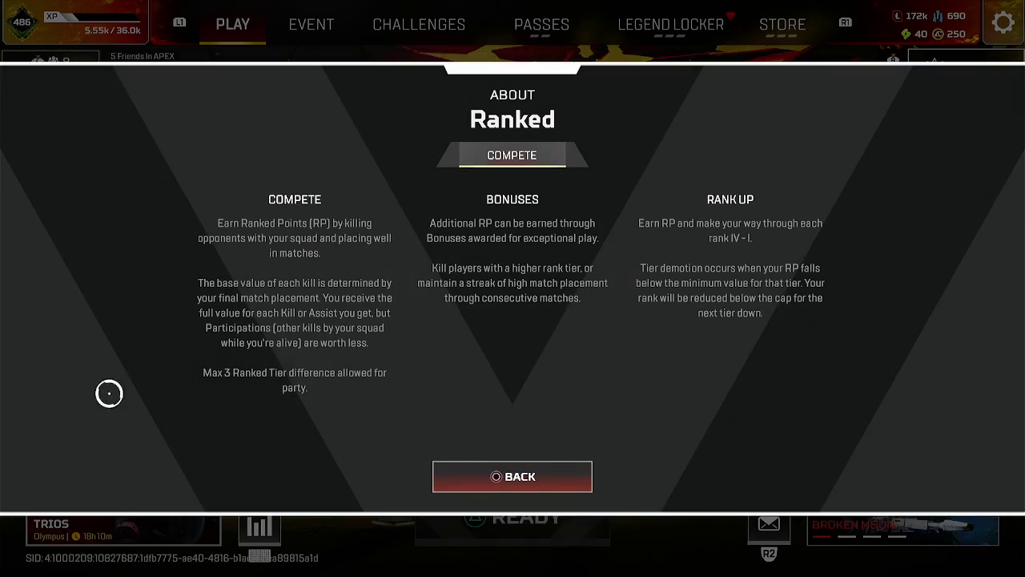
{"action": "key", "text": "Escape"}
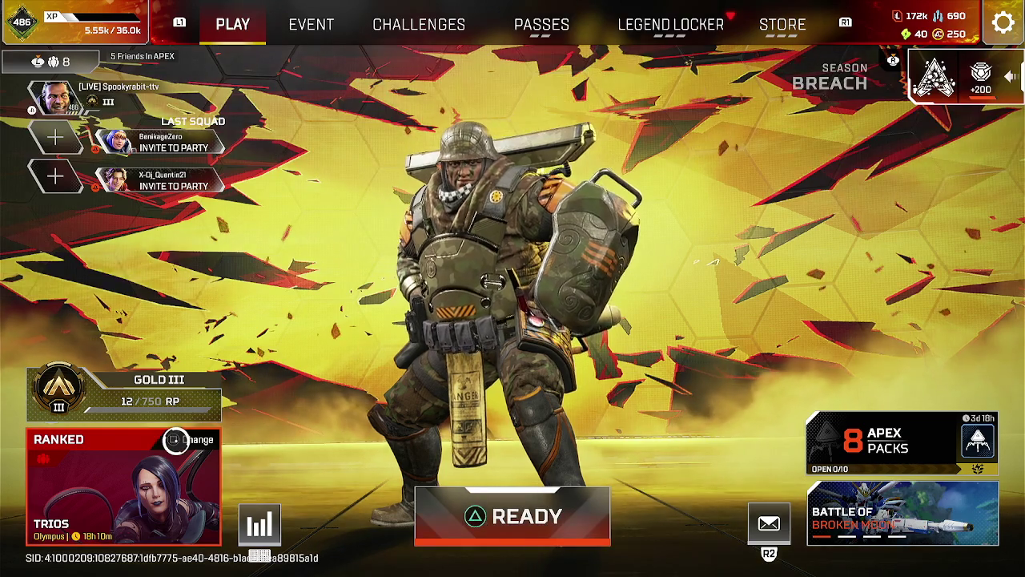
{"action": "left_click", "coordinate": [160, 448]}
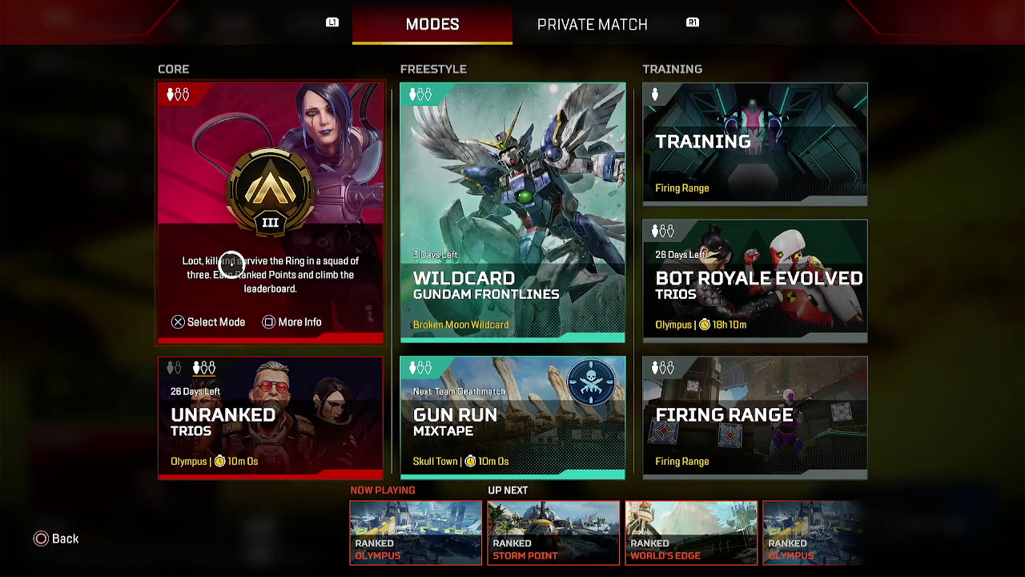
{"action": "key", "text": "e"}
{"action": "key", "text": "Escape"}
Reopen the About Ranked overlay twice to review the ranked rules.
{"action": "left_click", "coordinate": [174, 385]}
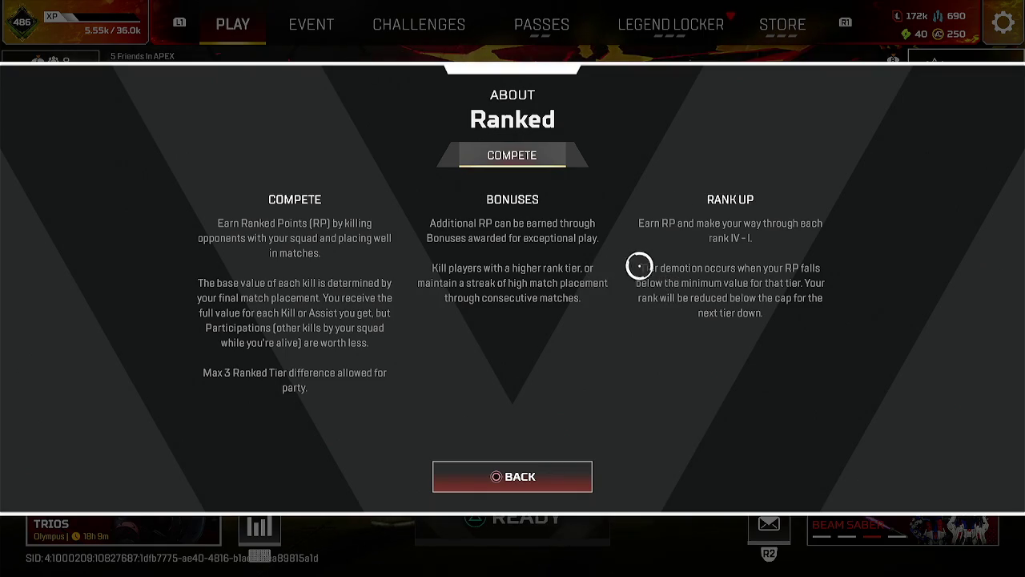
{"action": "key", "text": "Escape"}
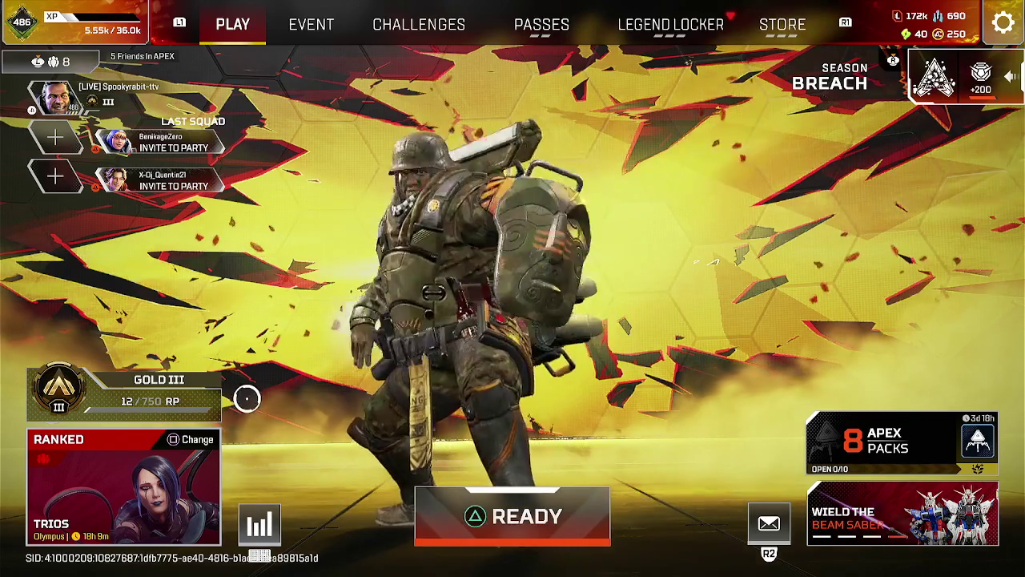
{"action": "left_click", "coordinate": [88, 369]}
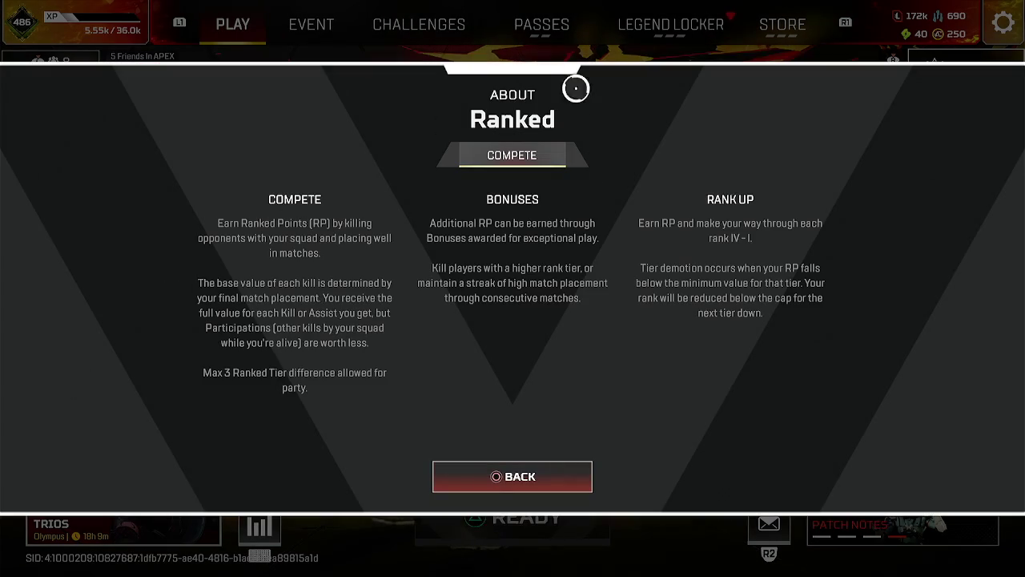
{"action": "key", "text": "Escape"}
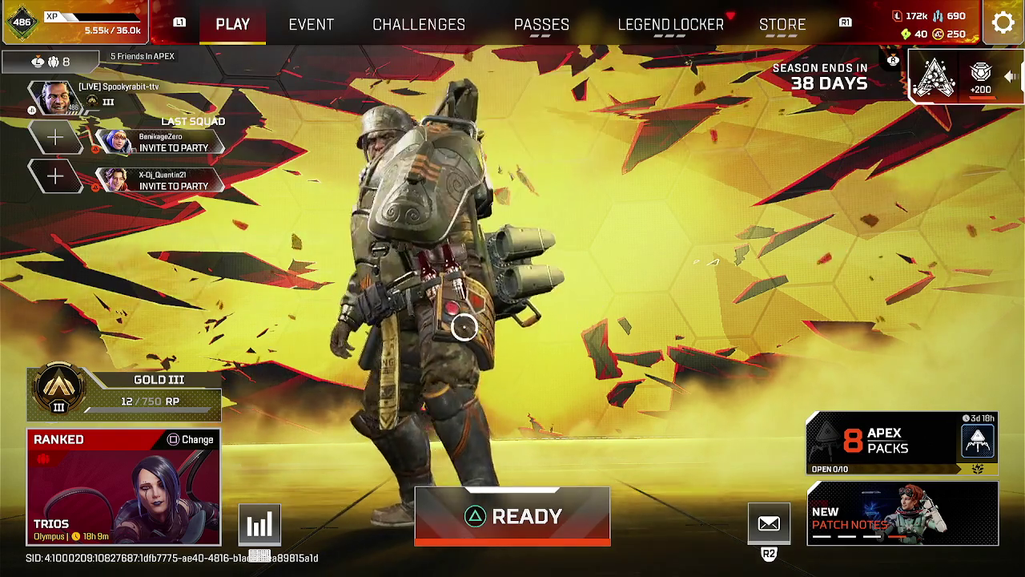
Check the daily challenges, then quit to the title screen from the pause menu.
{"action": "key", "text": "f"}
{"action": "key", "text": "Escape"}
{"action": "key", "text": "r"}
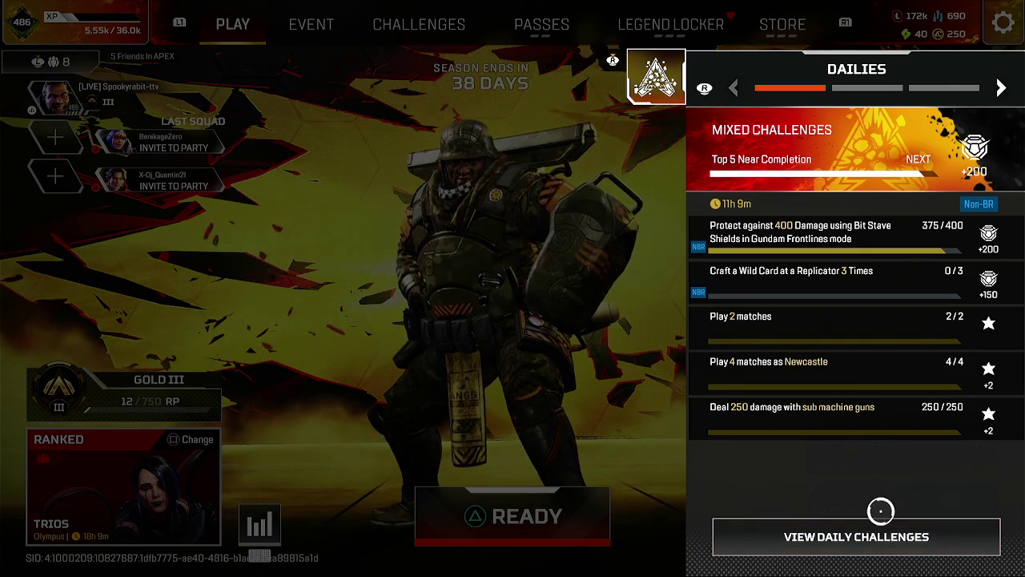
{"action": "key", "text": "Escape"}
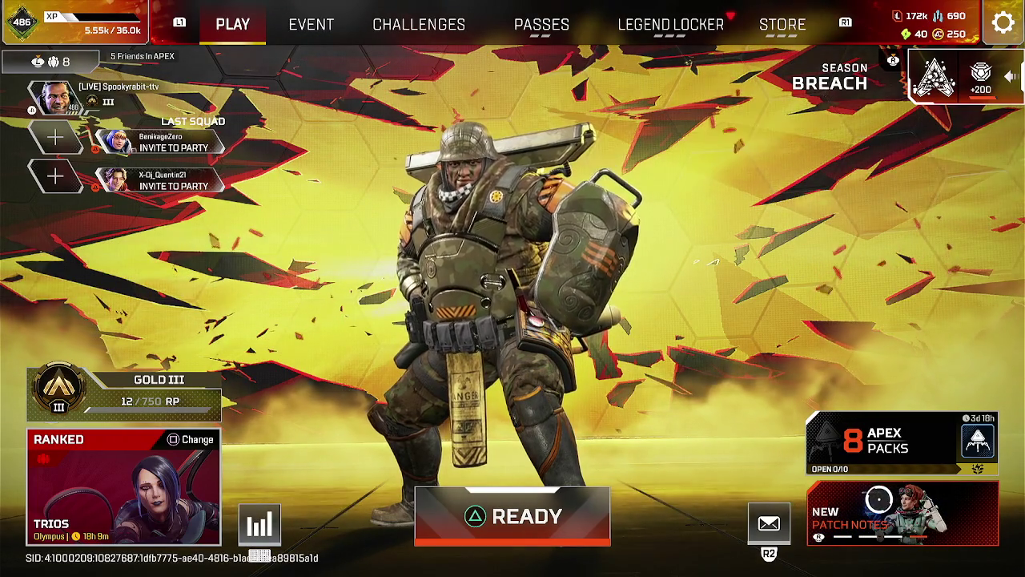
{"action": "key", "text": "Escape"}
{"action": "key", "text": "Escape"}
{"action": "key", "text": "Return"}
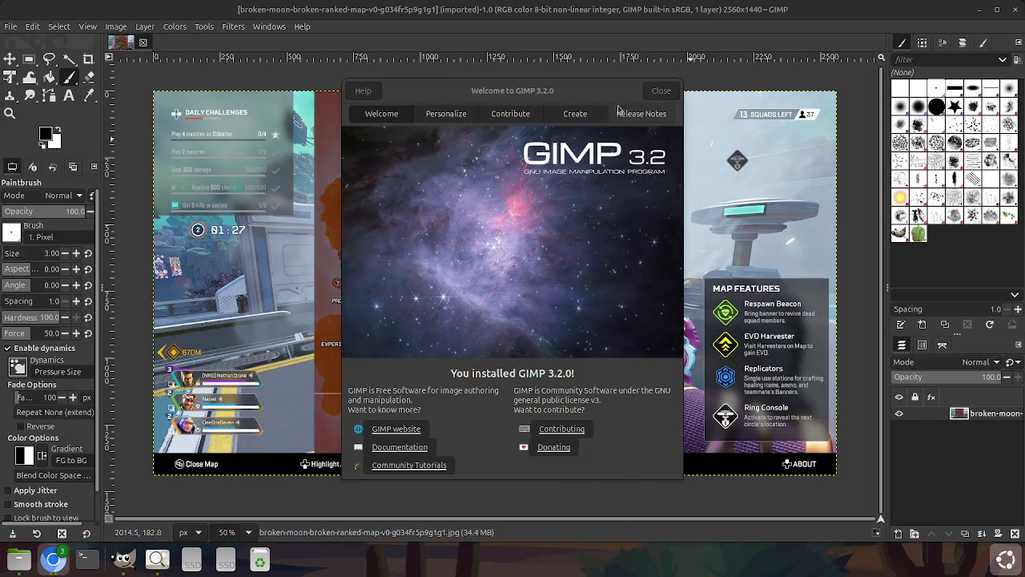
Close GIMP's welcome dialog and crop the map screenshot to content, from 2560×1440 to 2560×1425.
{"action": "left_click_drag", "start_coordinate": [591, 93], "coordinate": [591, 132]}
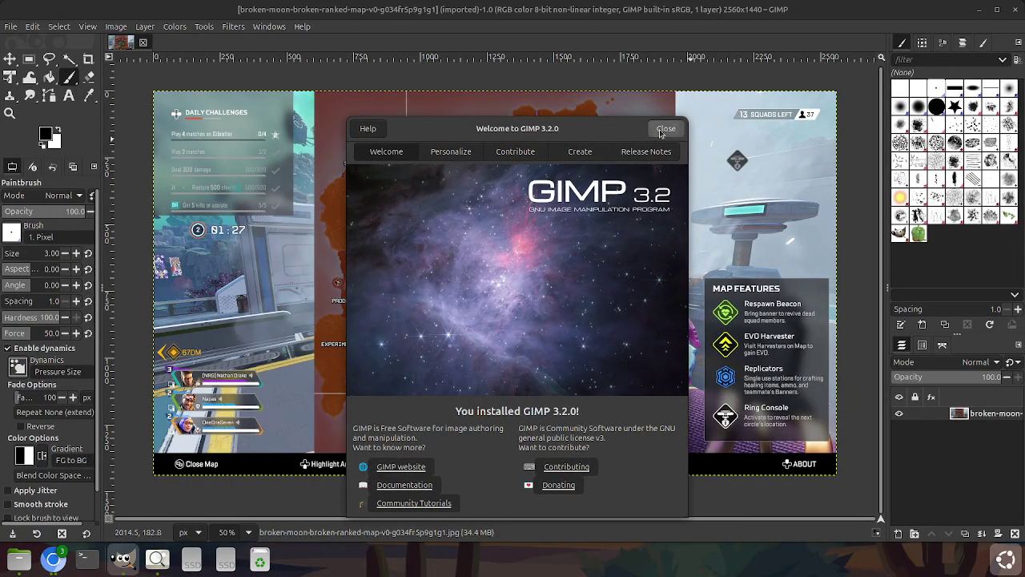
{"action": "left_click", "coordinate": [664, 129]}
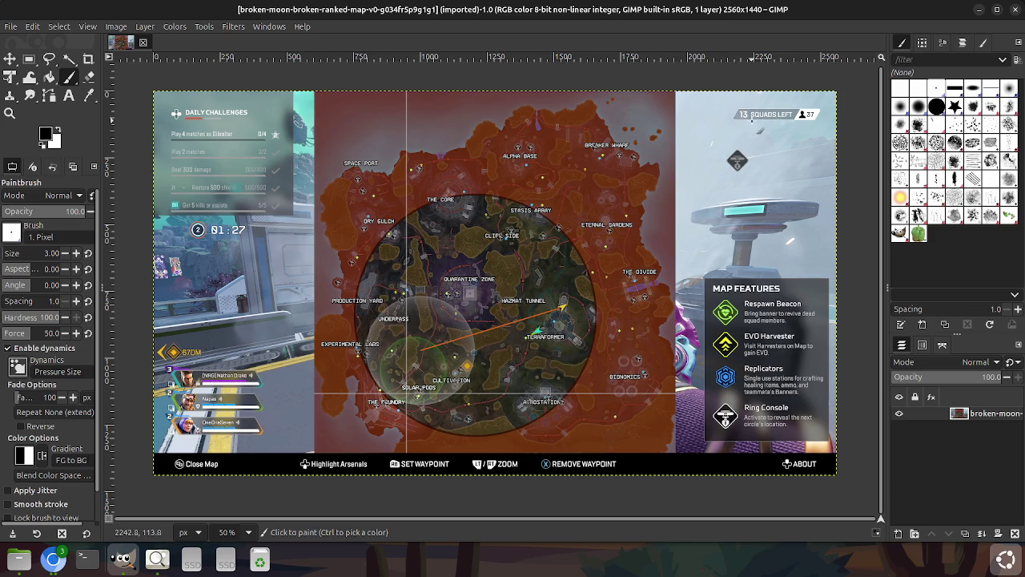
{"action": "left_click", "coordinate": [172, 27]}
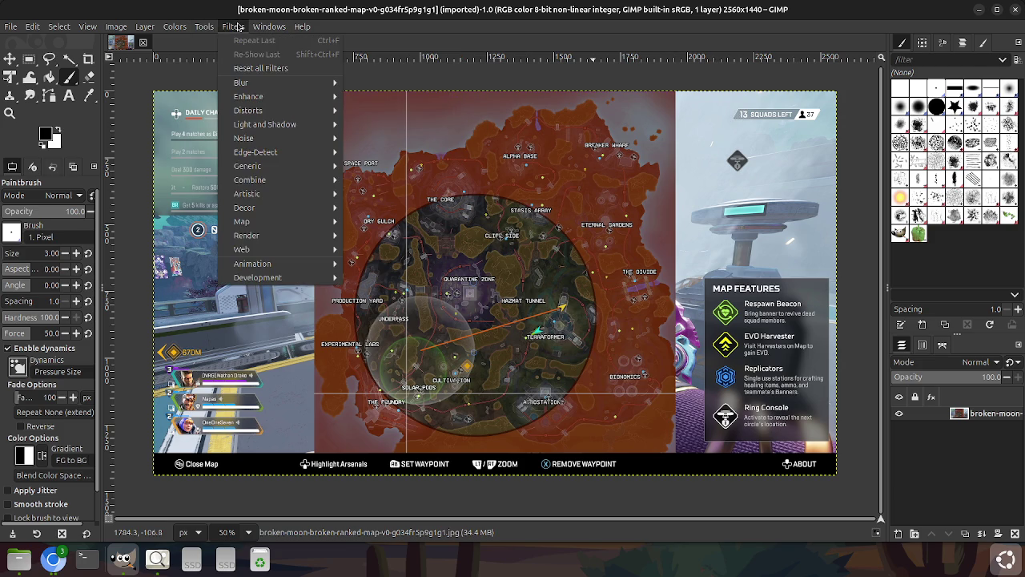
{"action": "left_click", "coordinate": [237, 27]}
{"action": "left_click", "coordinate": [148, 27]}
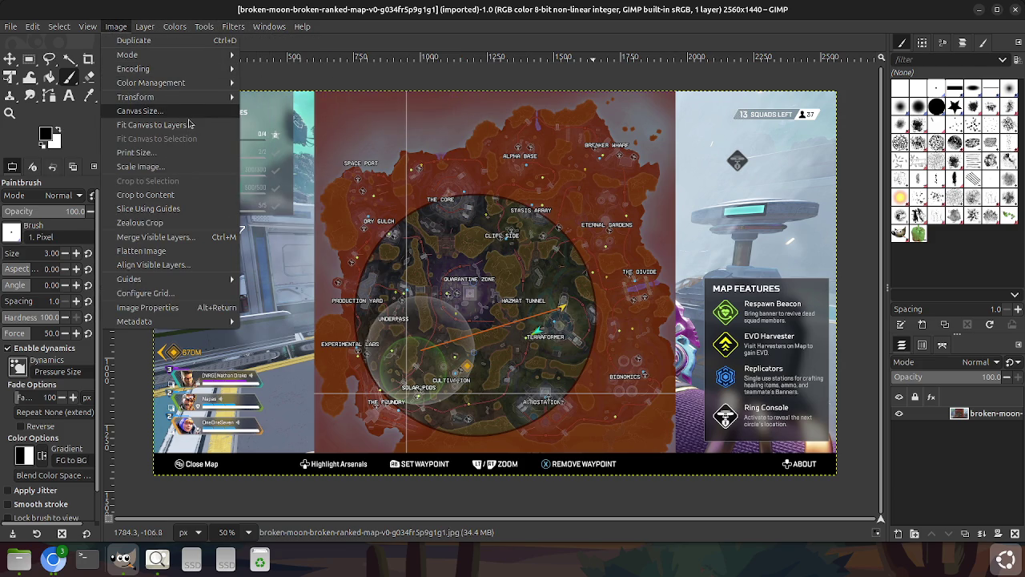
{"action": "mouse_move", "coordinate": [145, 195]}
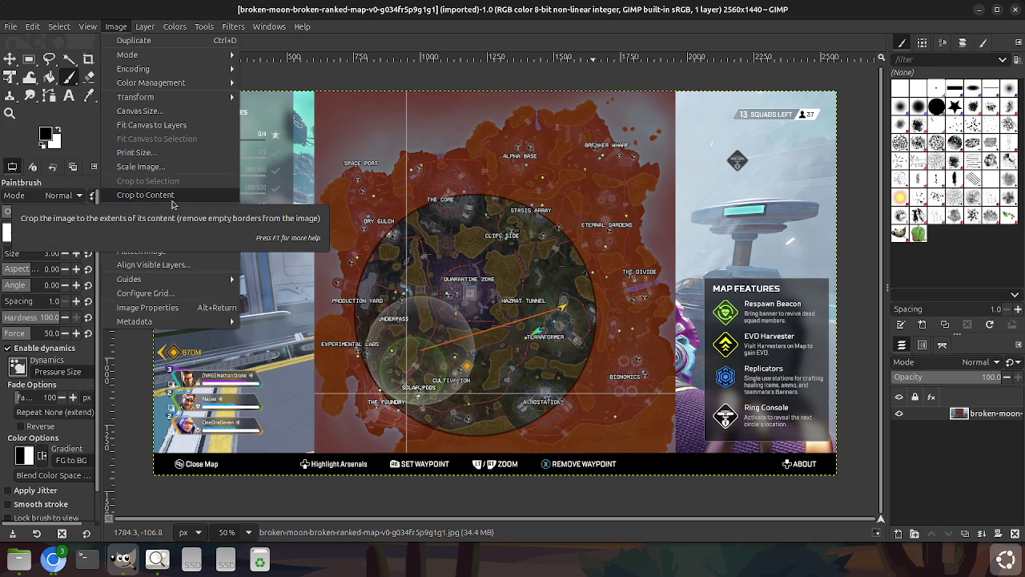
{"action": "left_click", "coordinate": [172, 197]}
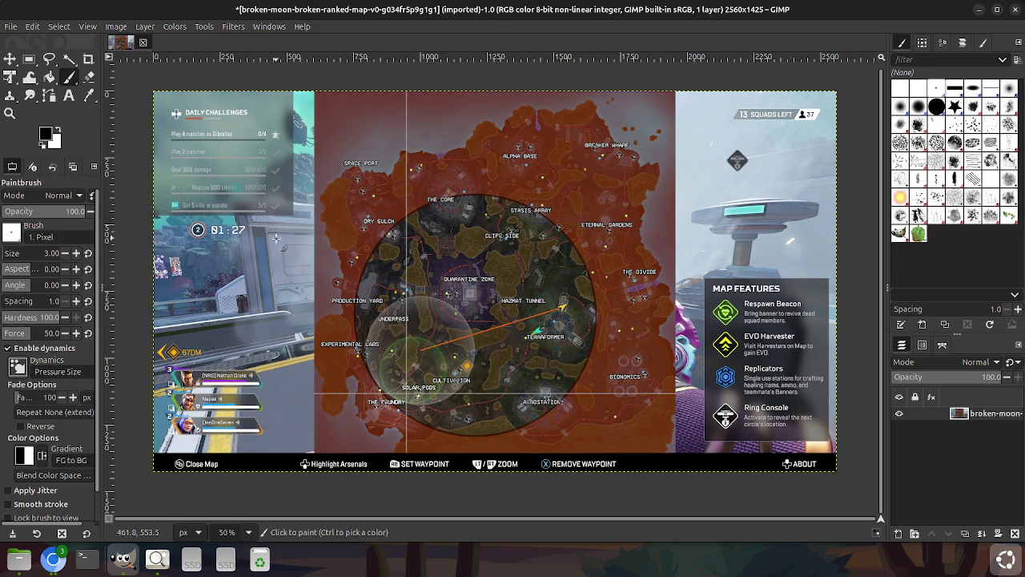
{"action": "left_click", "coordinate": [29, 57]}
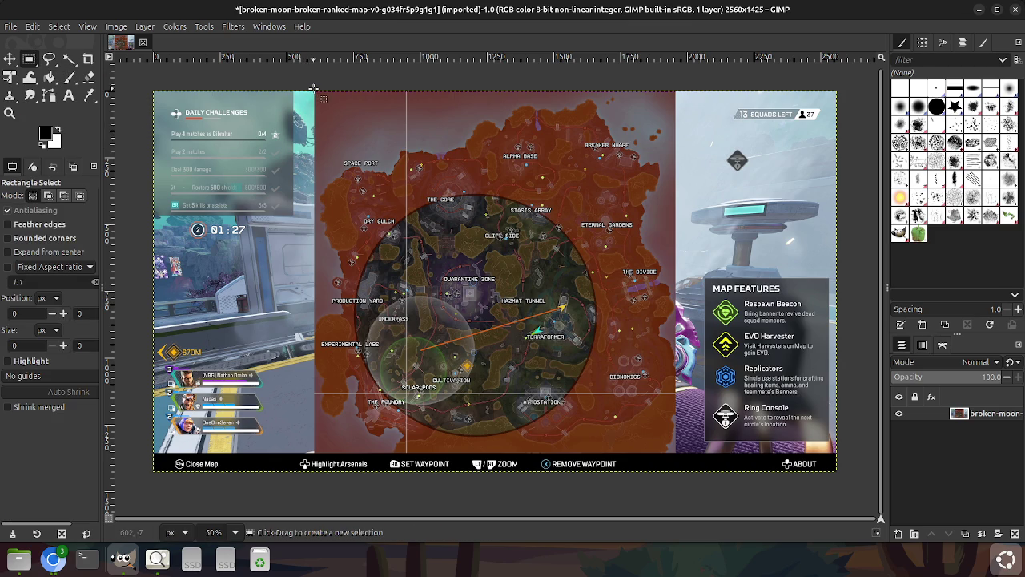
Crop the image to a rectangle around the square Broken Moon map (1351×1352).
{"action": "left_click_drag", "start_coordinate": [314, 89], "coordinate": [675, 453]}
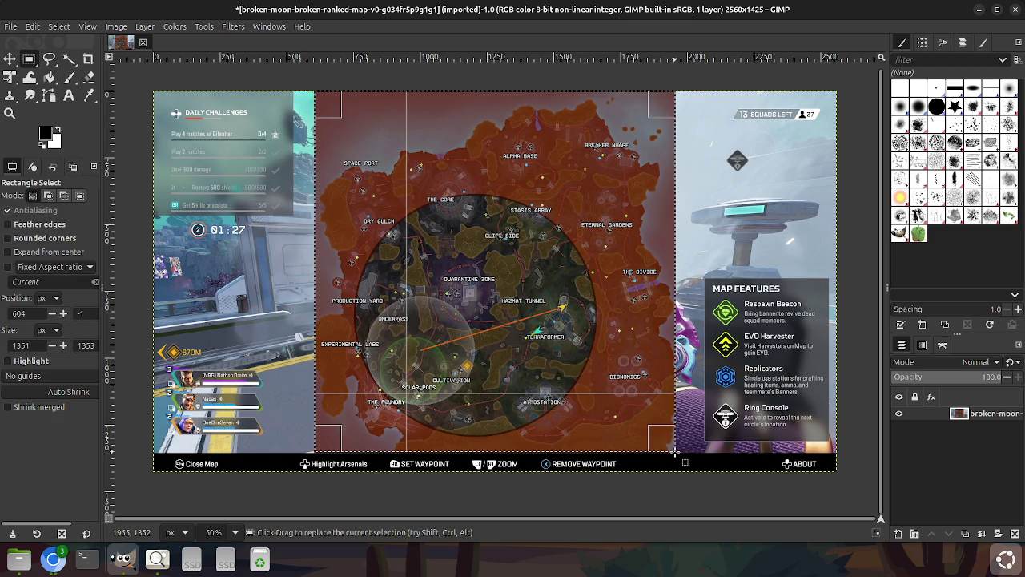
{"action": "left_click", "coordinate": [113, 26]}
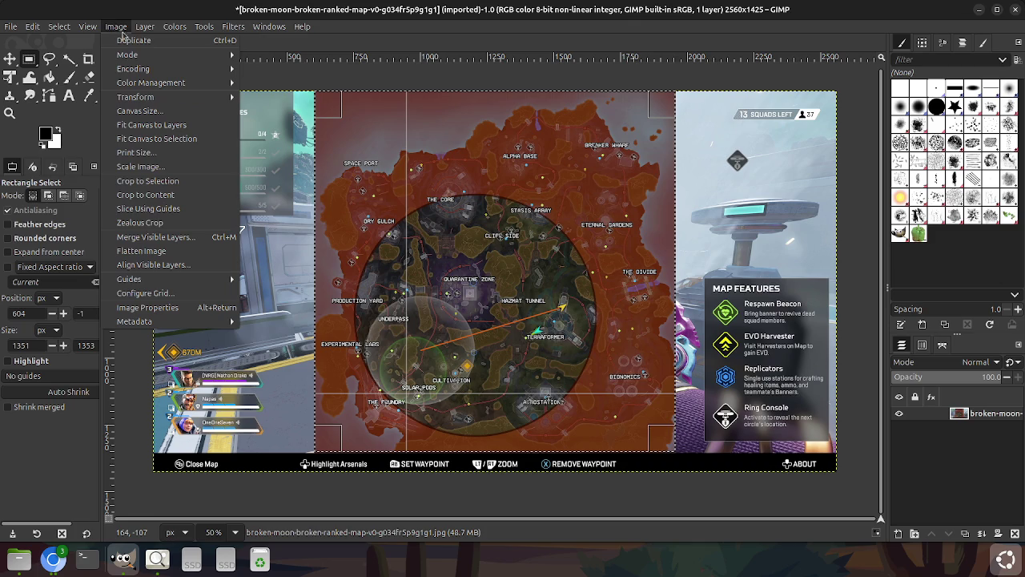
{"action": "left_click", "coordinate": [166, 139]}
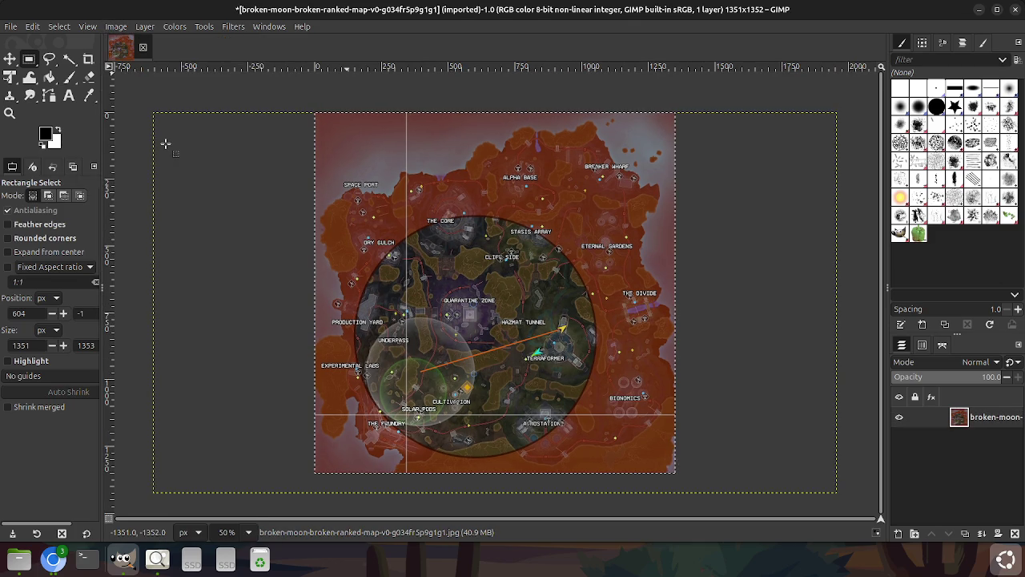
Save the cropped map as an XCF project in Downloads.
{"action": "left_click", "coordinate": [12, 27]}
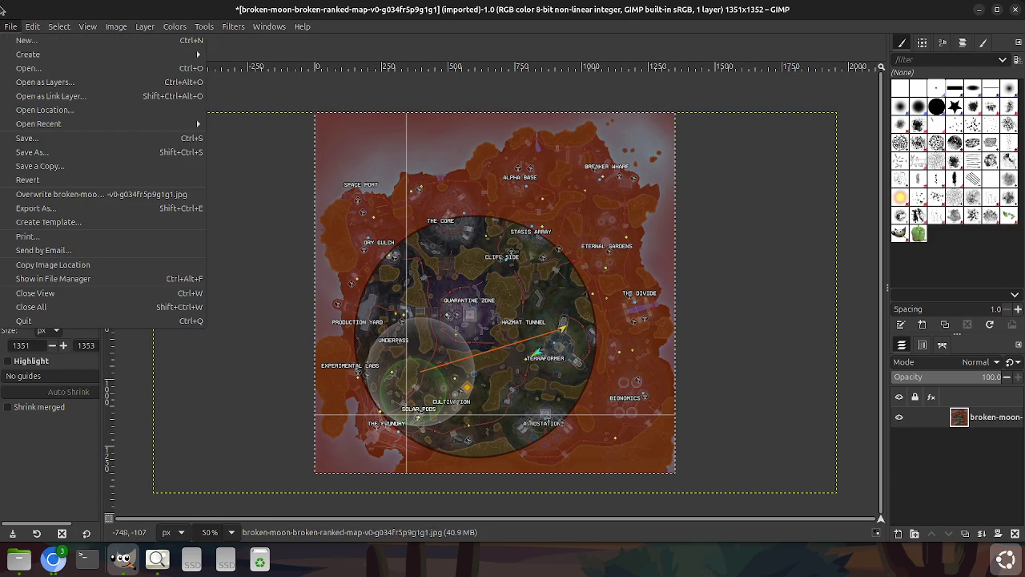
{"action": "left_click", "coordinate": [50, 148]}
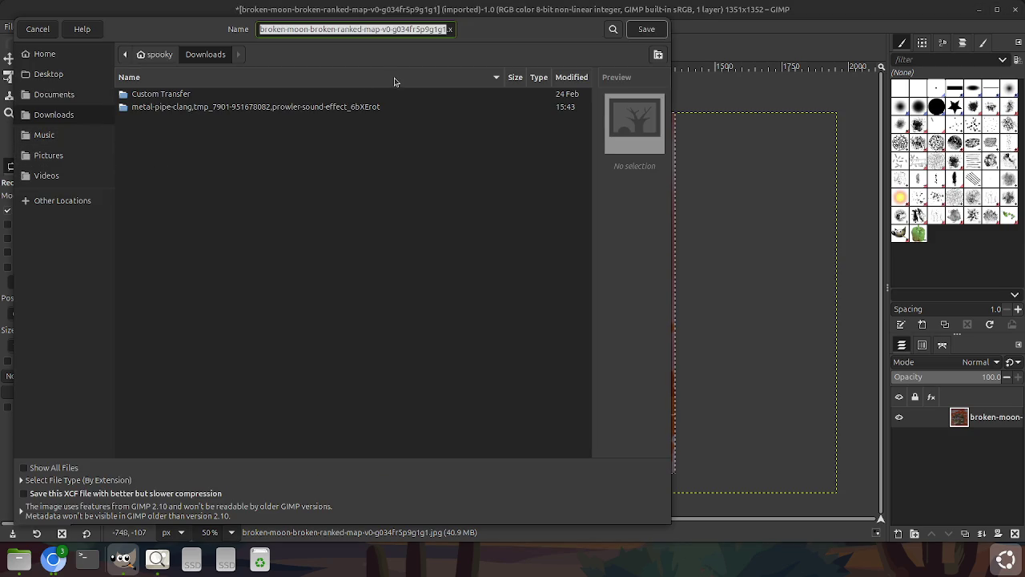
{"action": "left_click", "coordinate": [632, 31]}
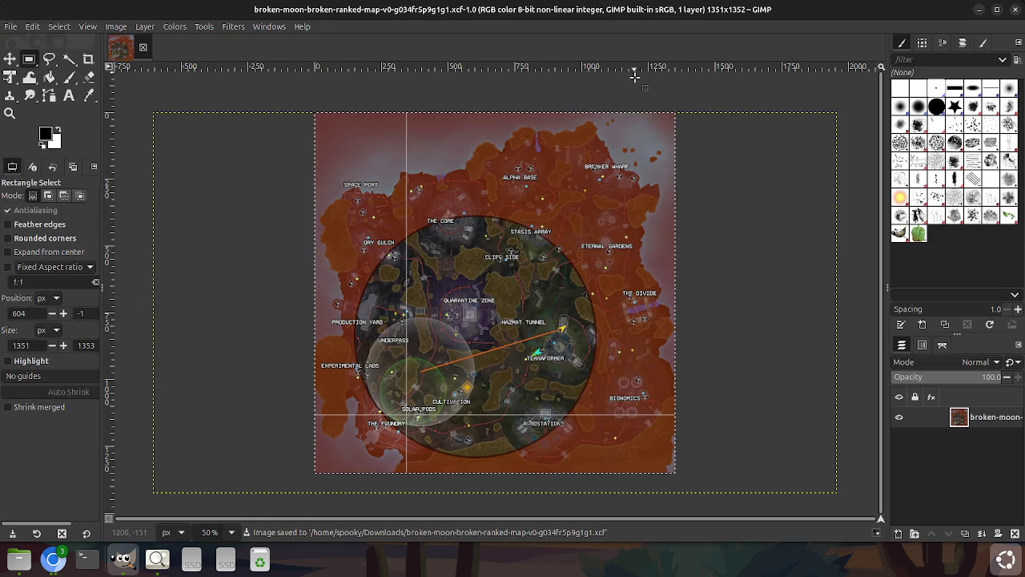
Close the original map JPG viewer and return to the map image in GIMP.
{"action": "left_click", "coordinate": [157, 558]}
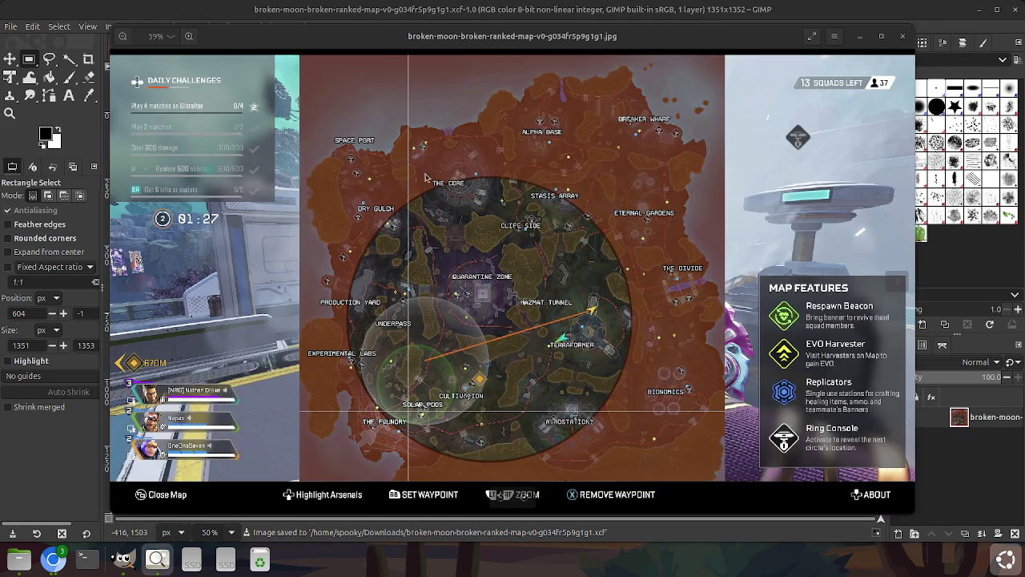
{"action": "left_click", "coordinate": [901, 36]}
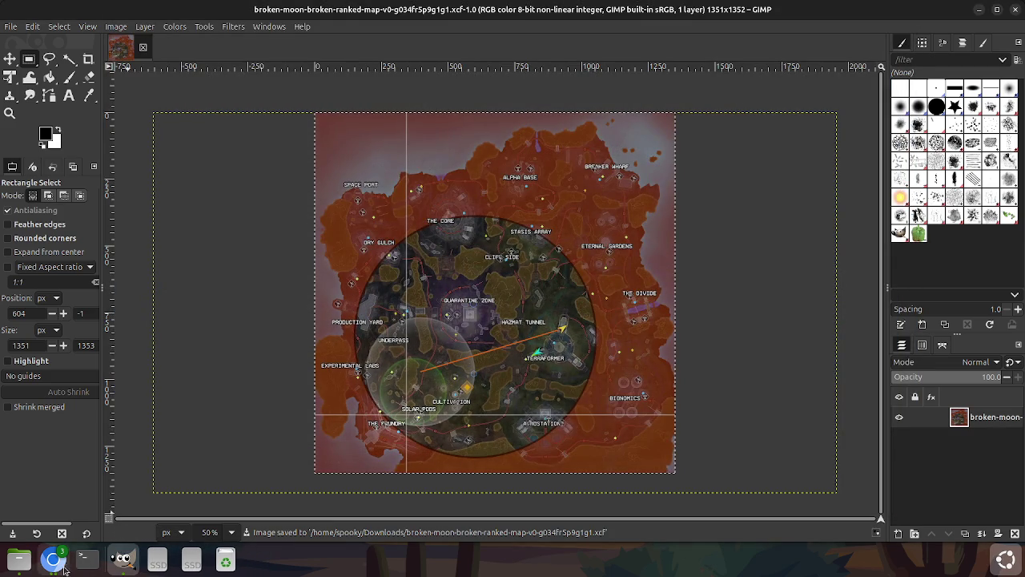
{"action": "left_click", "coordinate": [24, 563]}
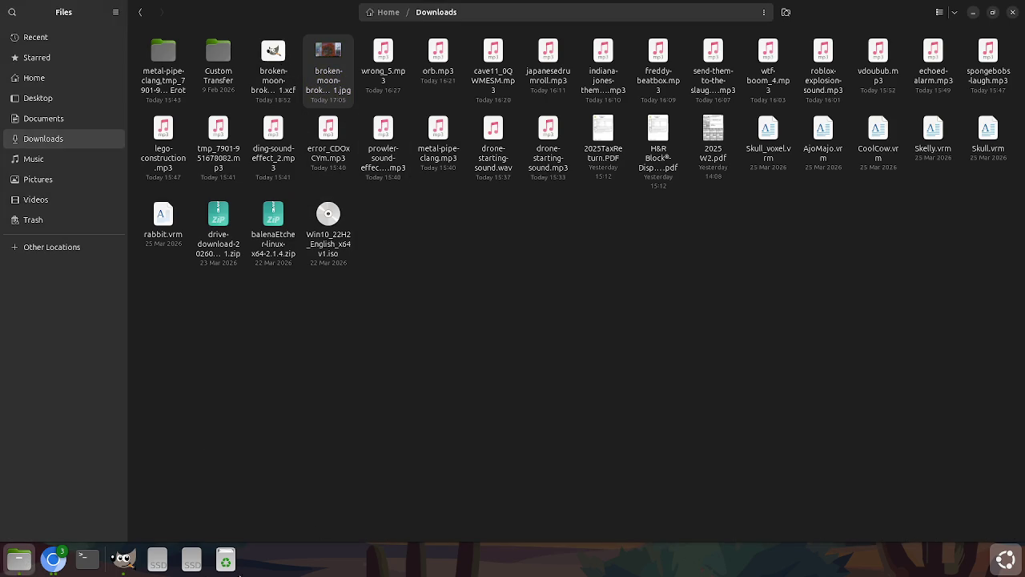
{"action": "left_click", "coordinate": [123, 558]}
Export the map to Downloads as broken-moon-broken-ranked-map-v0-g034fr5p9g1g1.png.
{"action": "left_click", "coordinate": [11, 27]}
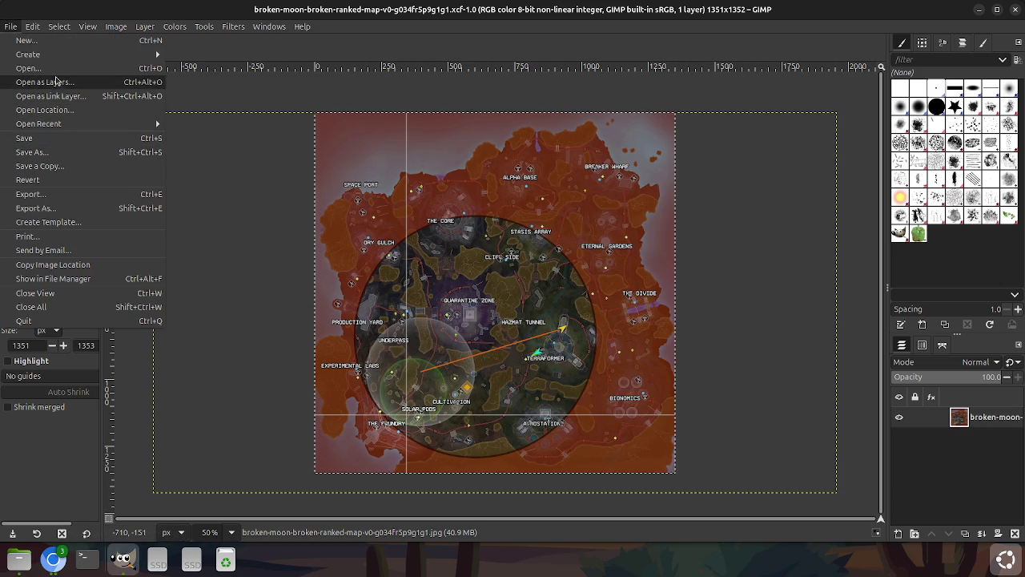
{"action": "left_click", "coordinate": [80, 193]}
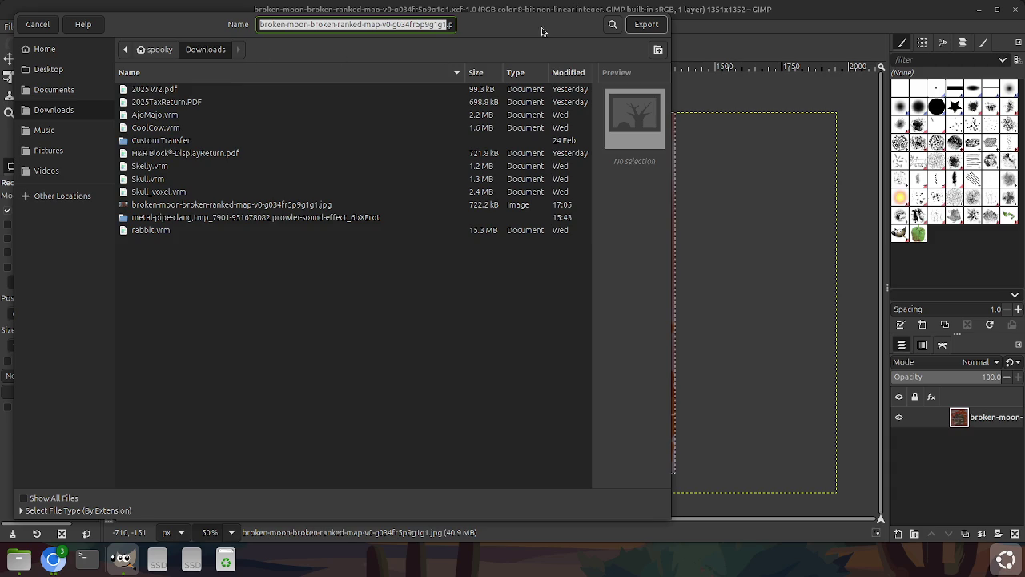
{"action": "left_click", "coordinate": [644, 27]}
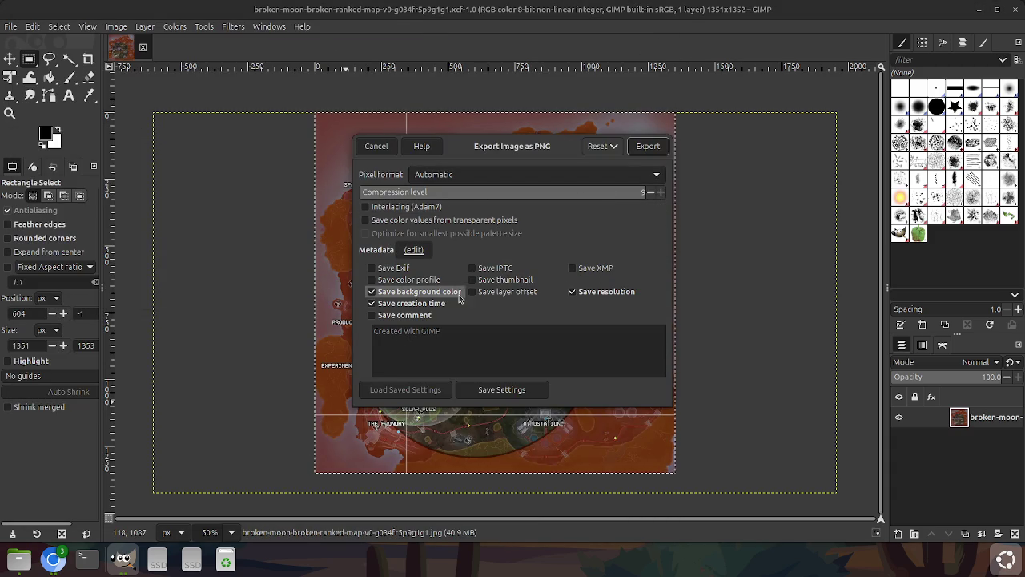
{"action": "left_click", "coordinate": [647, 147]}
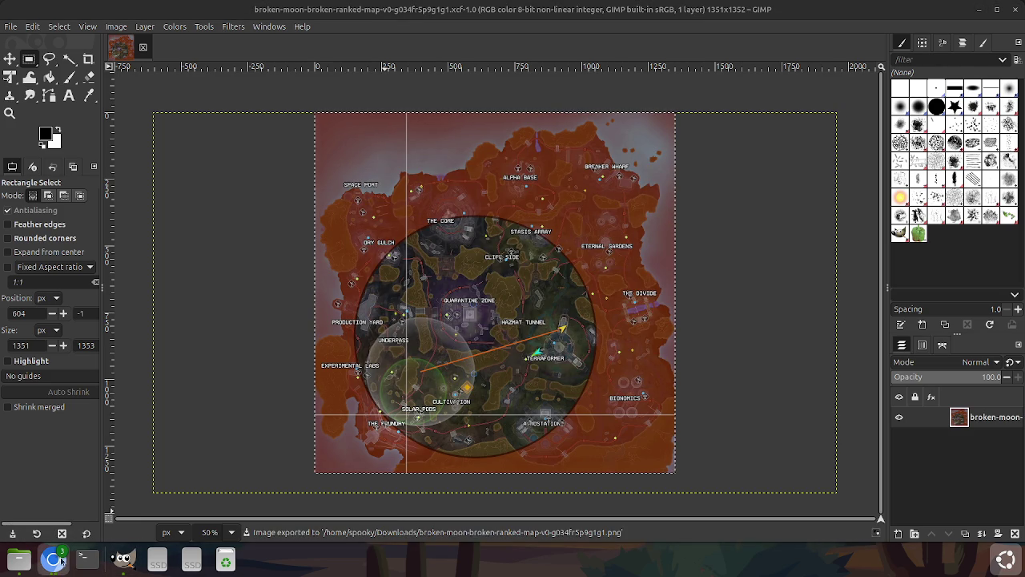
{"action": "left_click", "coordinate": [21, 563]}
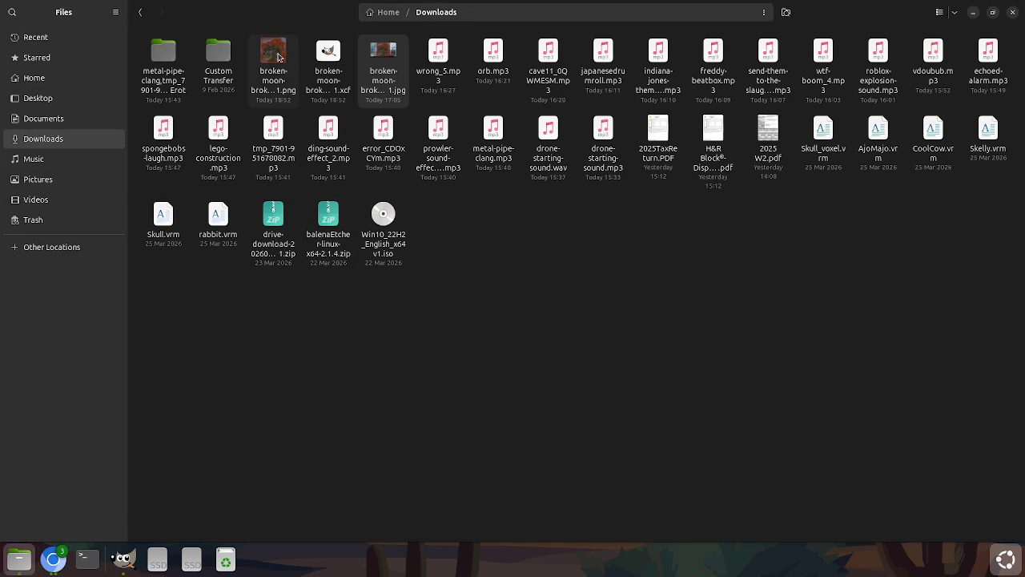
Copy the exported broken-moon PNG file and bring up the Broken Moon sheet.
{"action": "left_click", "coordinate": [284, 70]}
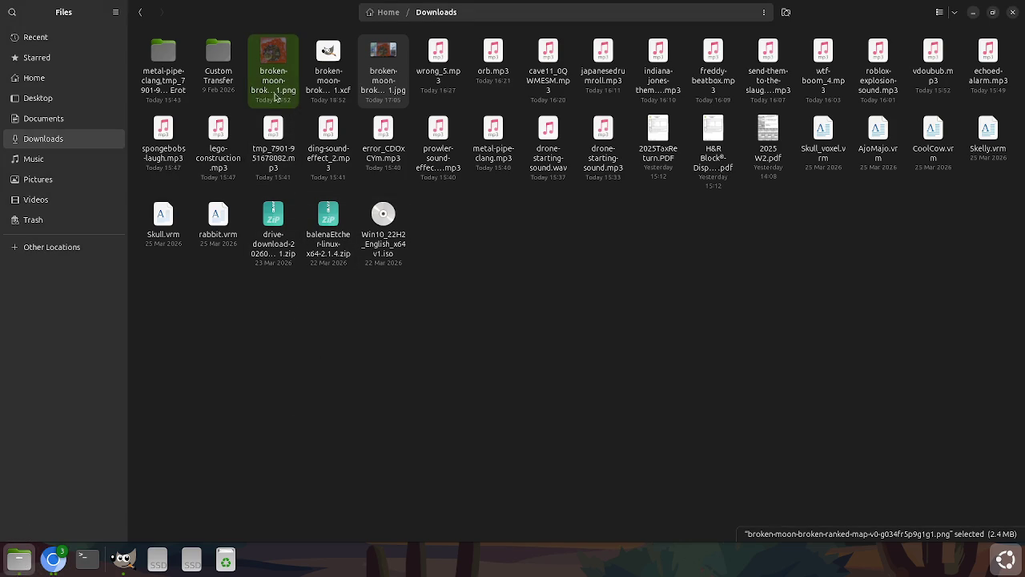
{"action": "right_click", "coordinate": [269, 88]}
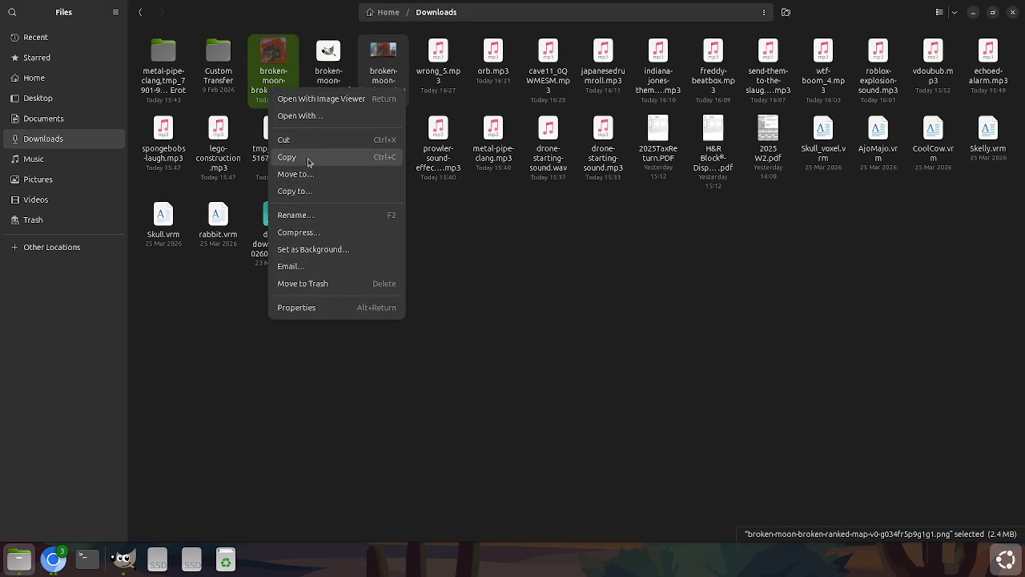
{"action": "left_click", "coordinate": [310, 160]}
{"action": "left_click", "coordinate": [543, 409]}
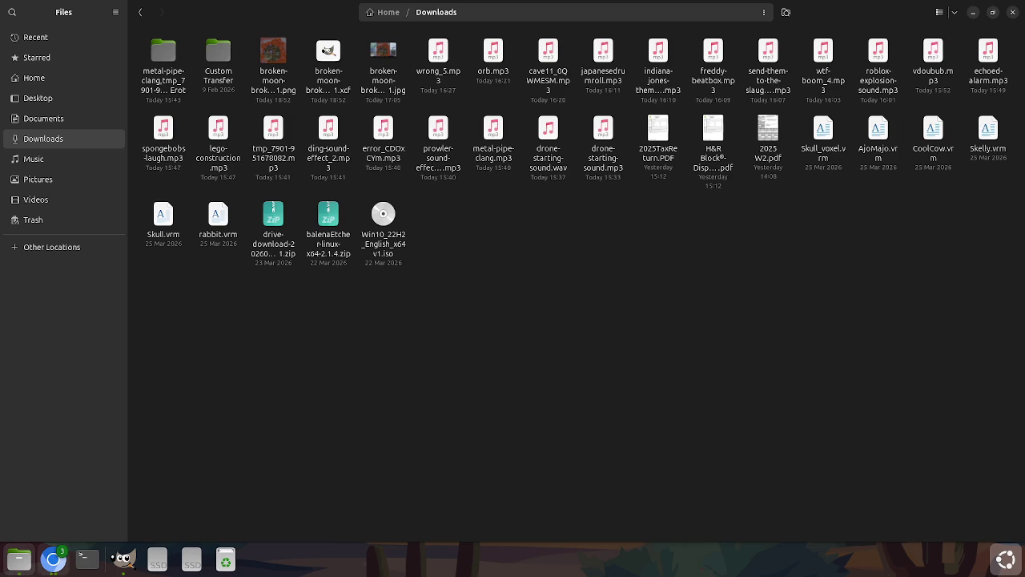
{"action": "left_click", "coordinate": [53, 558]}
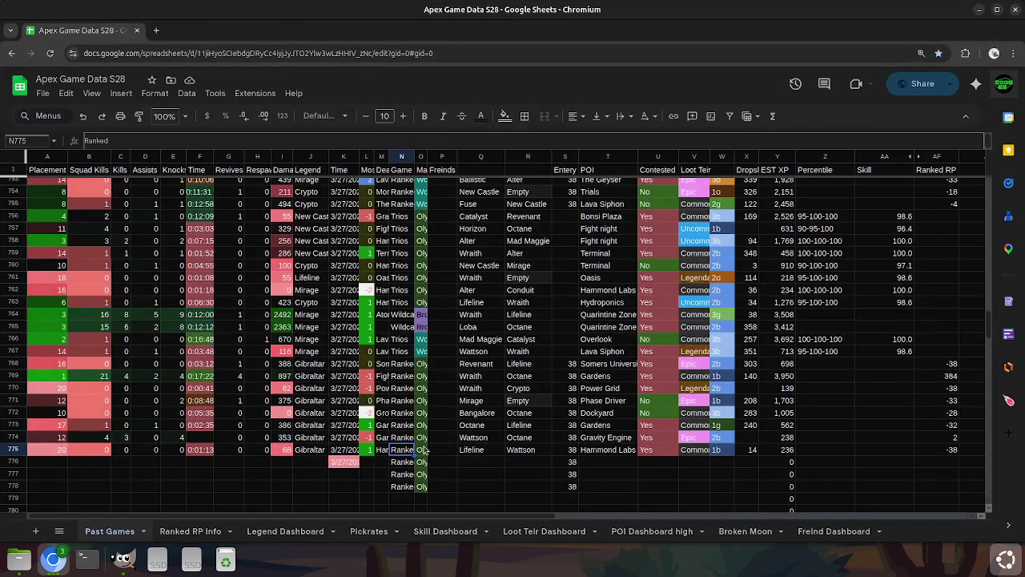
{"action": "left_click", "coordinate": [745, 531]}
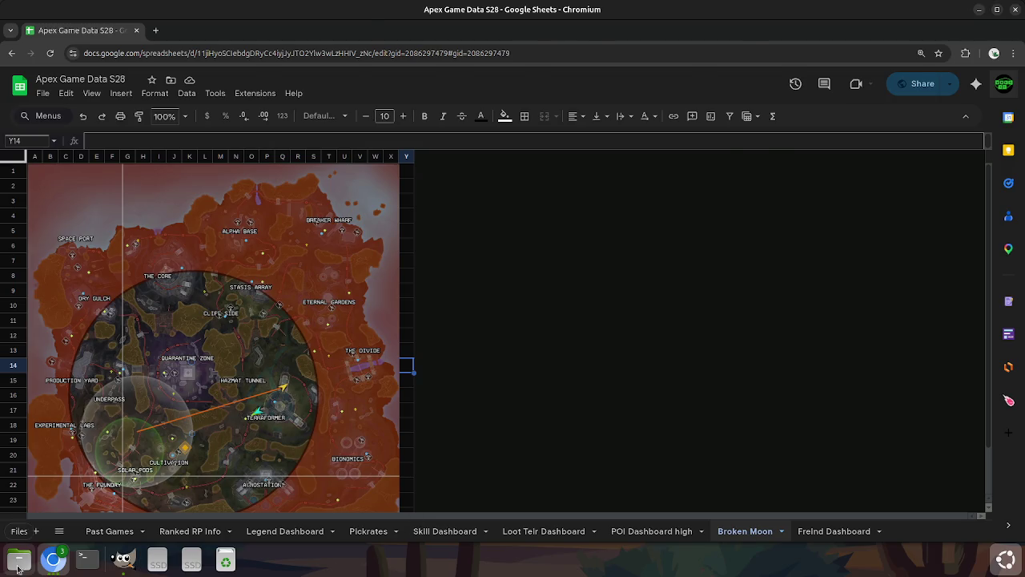
Trash the broken-moon png, xcf and jpg files from Downloads and close Files.
{"action": "left_click", "coordinate": [16, 563]}
{"action": "left_click_drag", "start_coordinate": [260, 28], "coordinate": [390, 78]}
{"action": "key", "text": "Delete"}
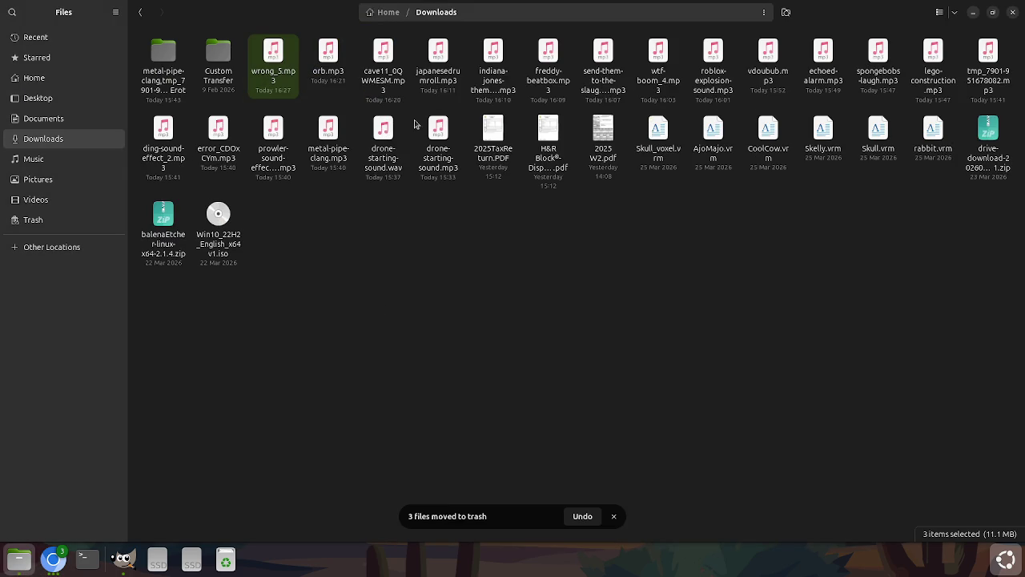
{"action": "left_click", "coordinate": [539, 322]}
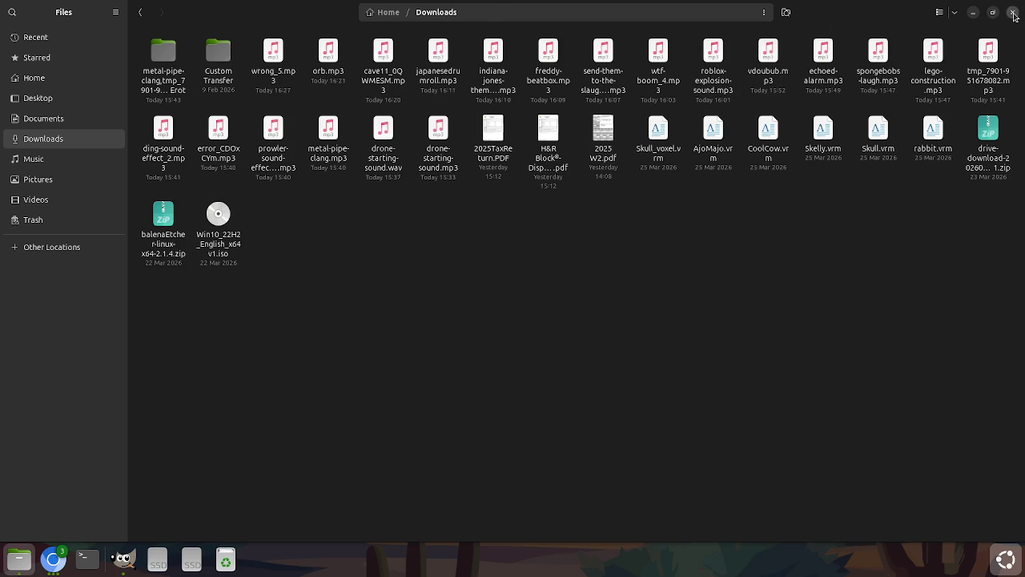
{"action": "left_click", "coordinate": [1012, 12]}
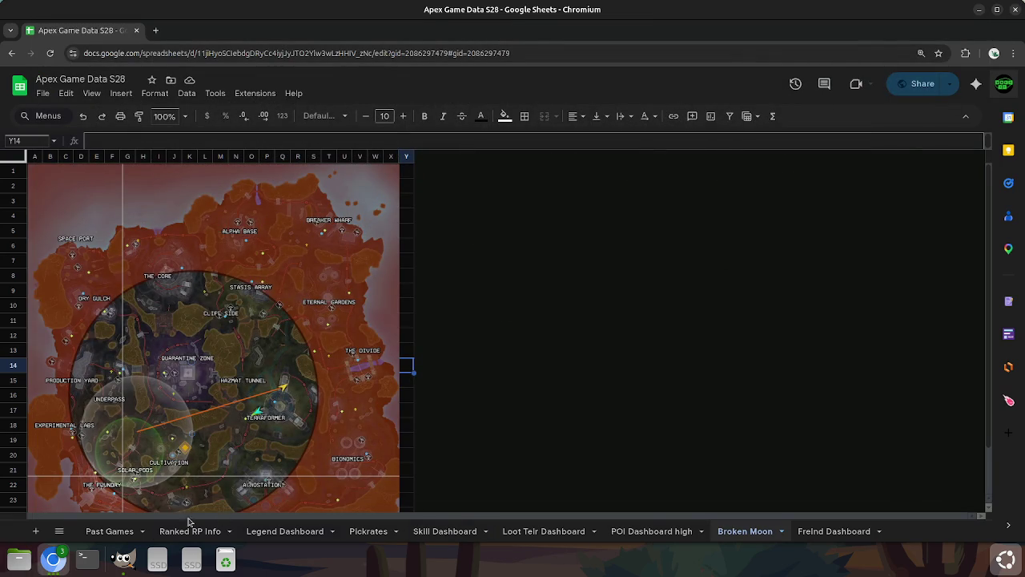
{"action": "left_click", "coordinate": [59, 531]}
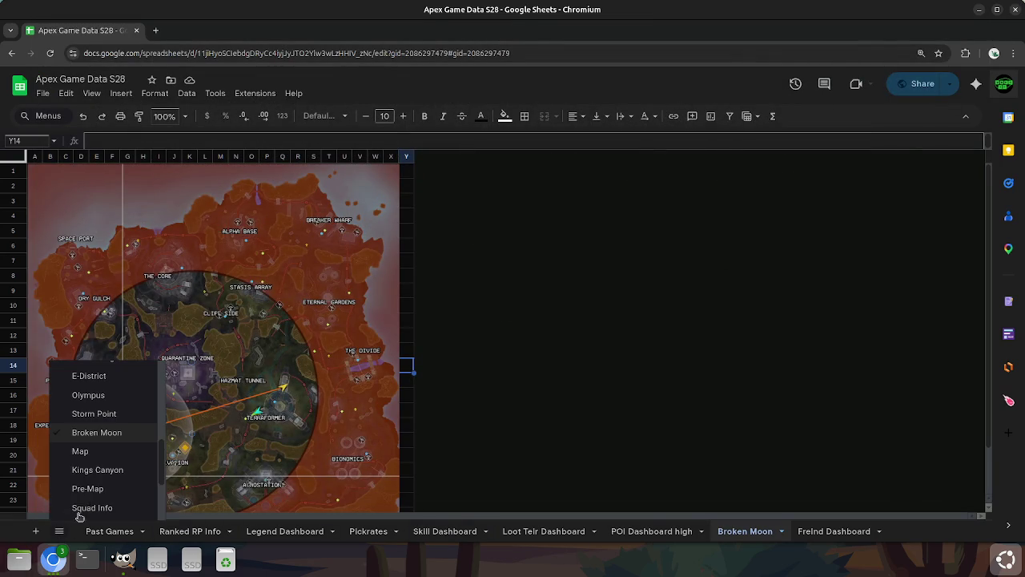
{"action": "left_click", "coordinate": [104, 415]}
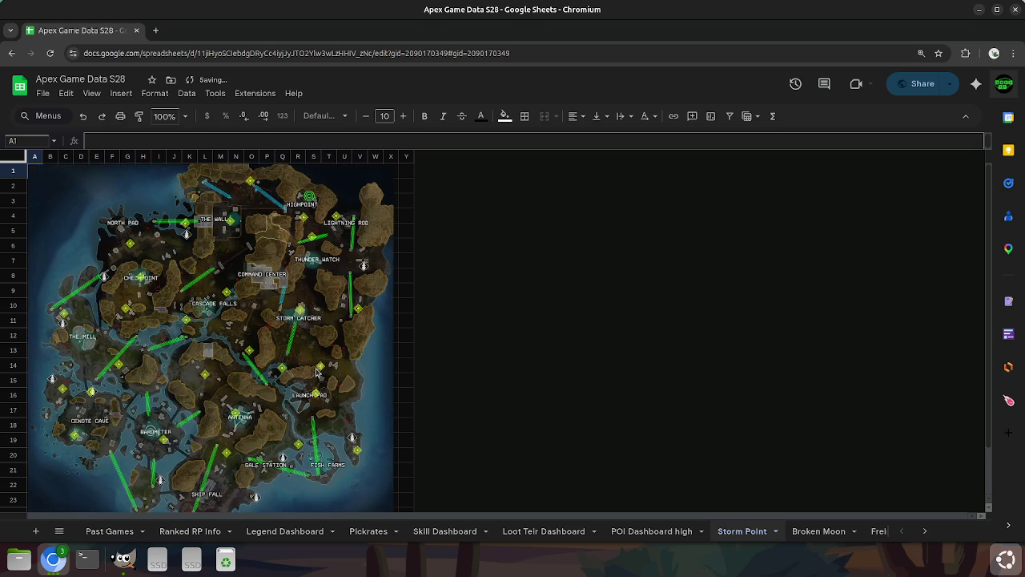
{"action": "left_click", "coordinate": [407, 356]}
{"action": "left_click", "coordinate": [406, 336]}
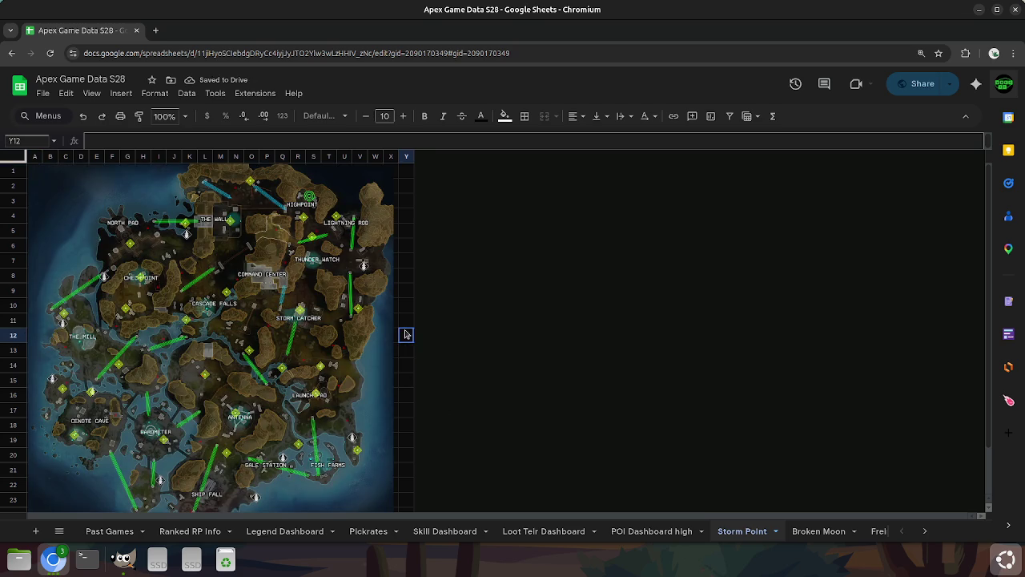
{"action": "left_click", "coordinate": [58, 531]}
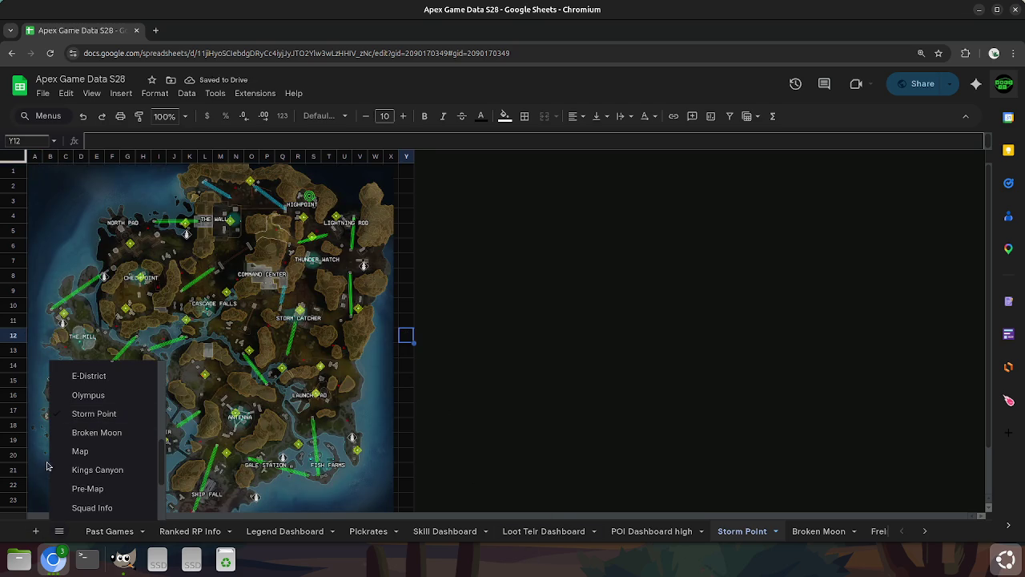
{"action": "left_click", "coordinate": [102, 394]}
{"action": "left_click", "coordinate": [406, 363]}
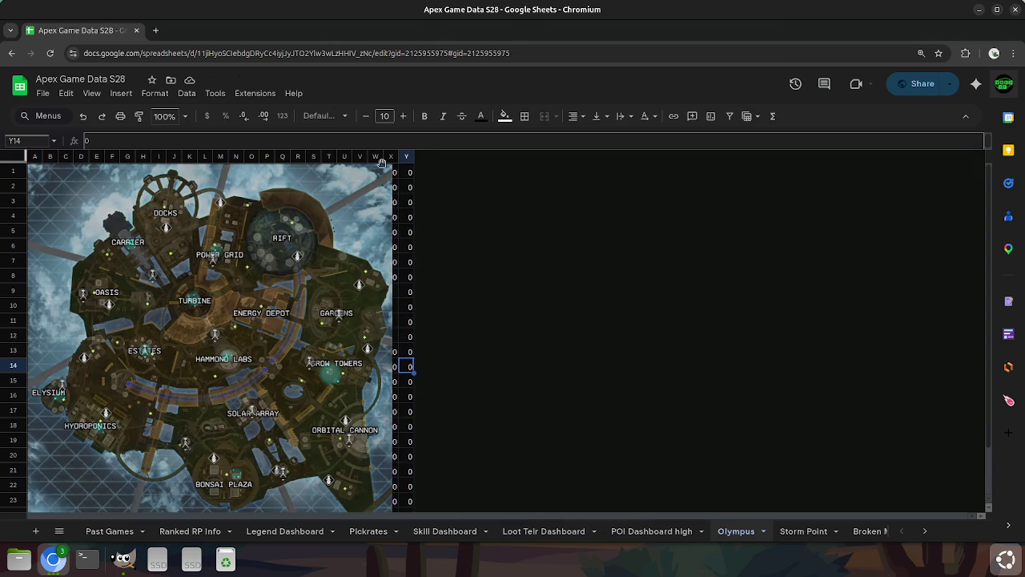
{"action": "left_click", "coordinate": [409, 172]}
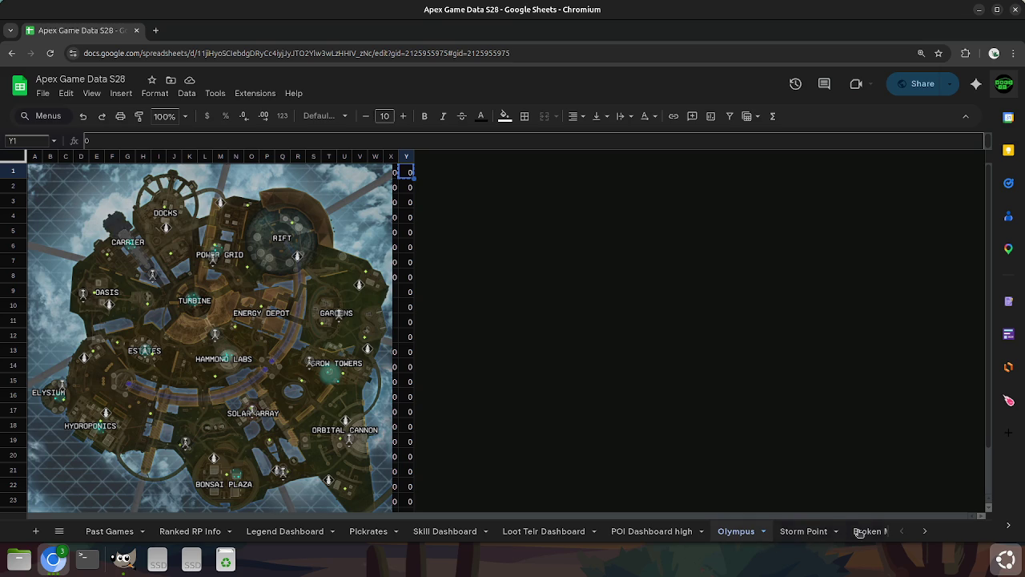
{"action": "left_click", "coordinate": [793, 531]}
{"action": "left_click", "coordinate": [863, 531]}
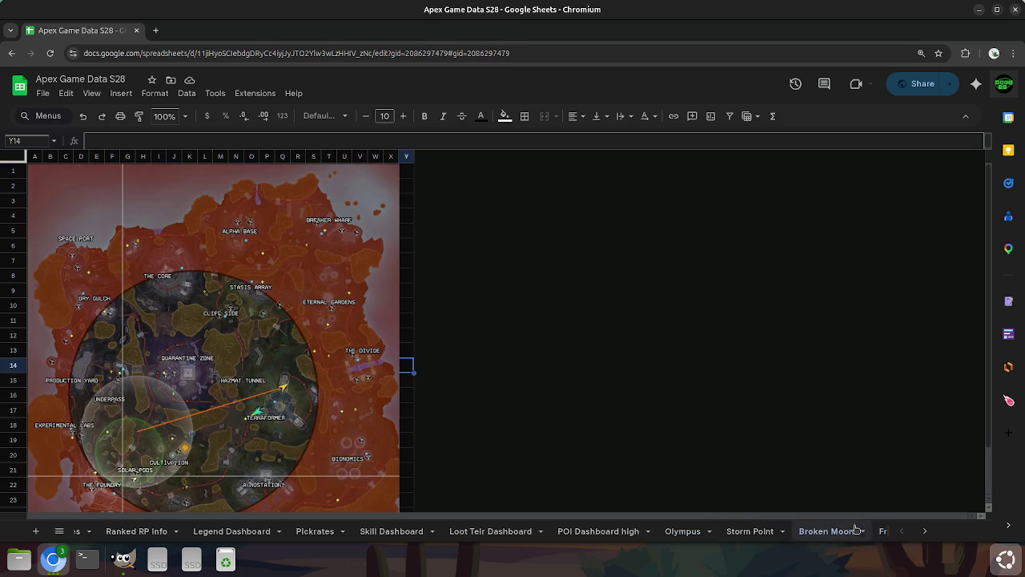
Shrink the map to a thumbnail and fill the grid with zeros.
{"action": "left_click_drag", "start_coordinate": [311, 280], "coordinate": [326, 282]}
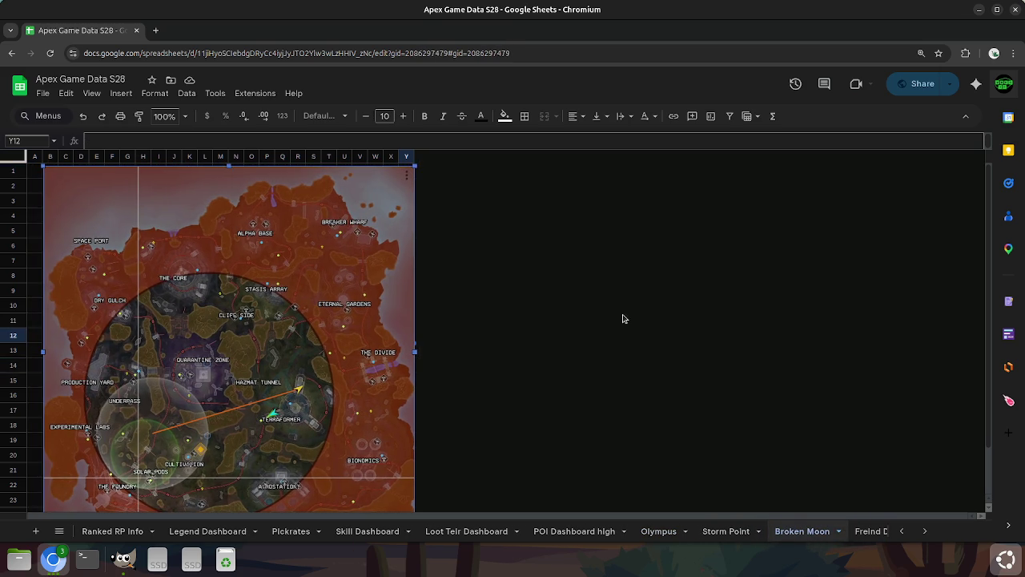
{"action": "mouse_move", "coordinate": [412, 169]}
{"action": "left_mouse_down"}
{"action": "mouse_move", "coordinate": [111, 440]}
{"action": "mouse_move", "coordinate": [309, 347]}
{"action": "left_mouse_up"}
{"action": "left_click", "coordinate": [181, 378]}
{"action": "left_click_drag", "start_coordinate": [27, 160], "coordinate": [111, 251]}
{"action": "left_click", "coordinate": [125, 322]}
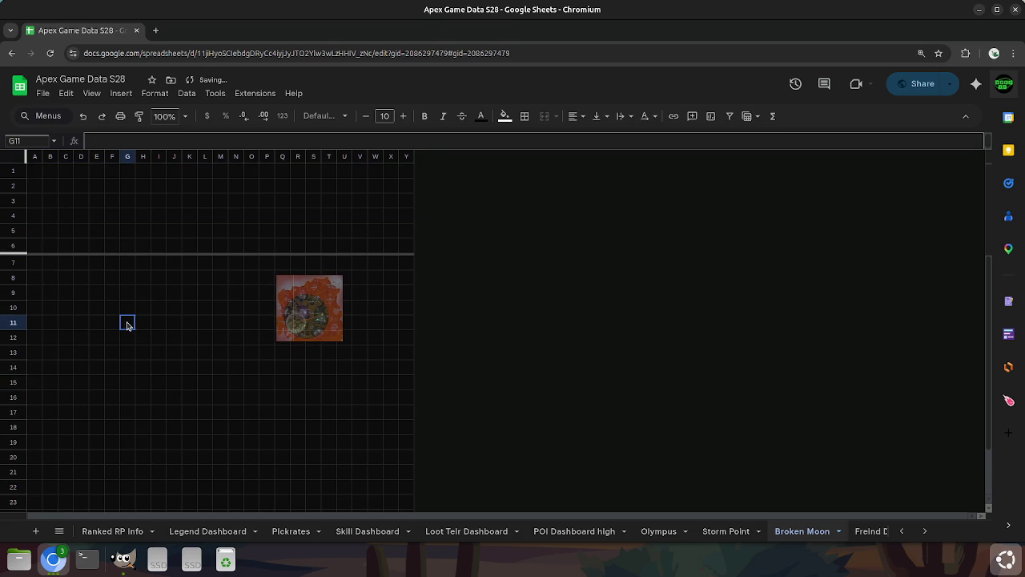
{"action": "key", "text": "ctrl+z"}
{"action": "left_click", "coordinate": [115, 306]}
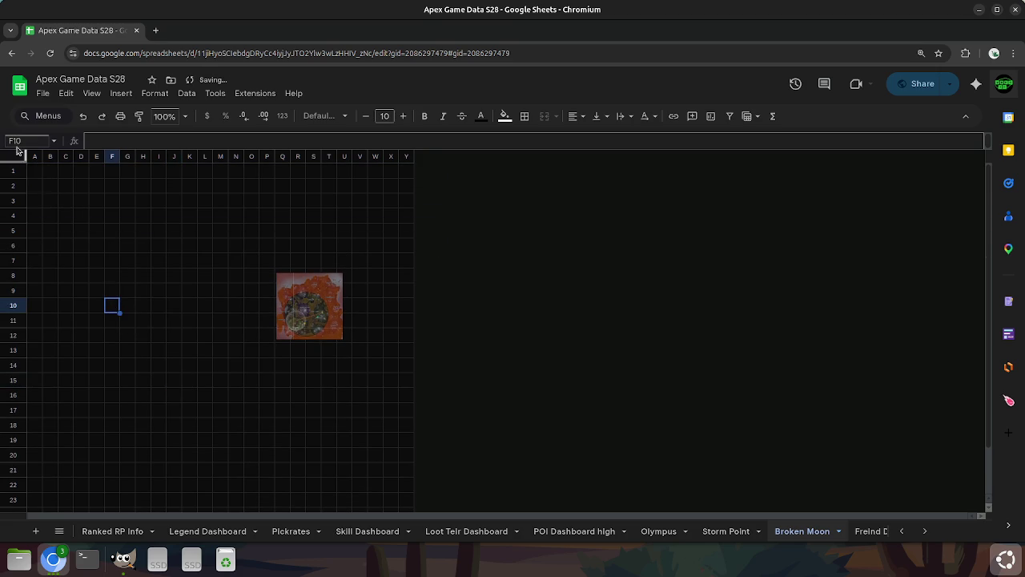
{"action": "mouse_move", "coordinate": [35, 171]}
{"action": "left_mouse_down"}
{"action": "mouse_move", "coordinate": [342, 443]}
{"action": "mouse_move", "coordinate": [412, 481]}
{"action": "left_mouse_up"}
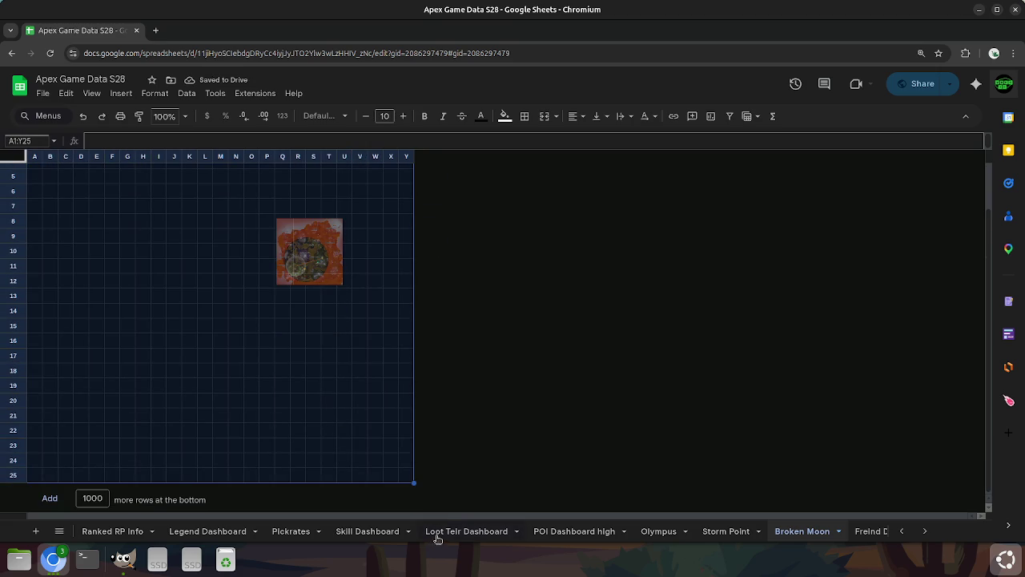
{"action": "key", "text": "ctrl+v"}
Stretch the map image over the zero grid to fit roughly A1:Y25.
{"action": "left_click", "coordinate": [408, 387]}
{"action": "left_click", "coordinate": [312, 250]}
{"action": "mouse_move", "coordinate": [277, 219]}
{"action": "left_mouse_down"}
{"action": "mouse_move", "coordinate": [52, 176]}
{"action": "mouse_move", "coordinate": [161, 278]}
{"action": "left_mouse_up"}
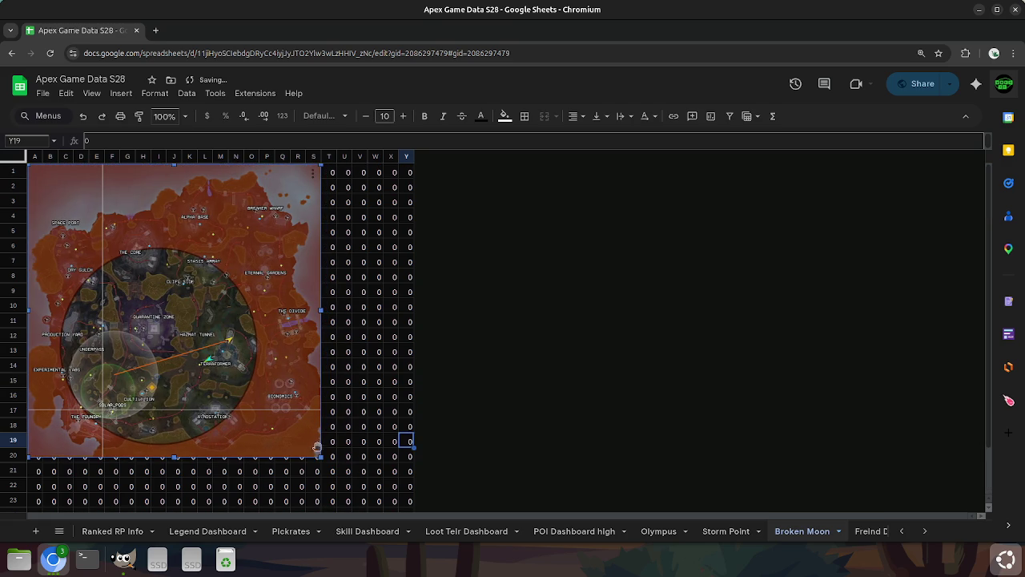
{"action": "mouse_move", "coordinate": [320, 457]}
{"action": "left_mouse_down"}
{"action": "mouse_move", "coordinate": [329, 476]}
{"action": "mouse_move", "coordinate": [386, 471]}
{"action": "left_mouse_up"}
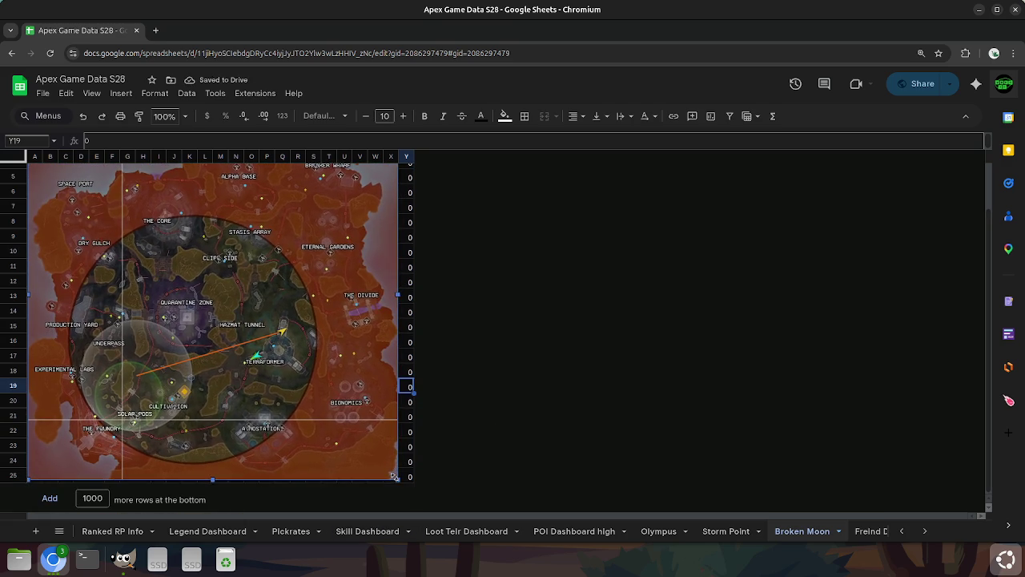
{"action": "left_click_drag", "start_coordinate": [386, 471], "coordinate": [399, 480]}
{"action": "left_click", "coordinate": [502, 449]}
Check the cells around the map's edge, then bring up the map image in GIMP.
{"action": "left_click", "coordinate": [411, 416]}
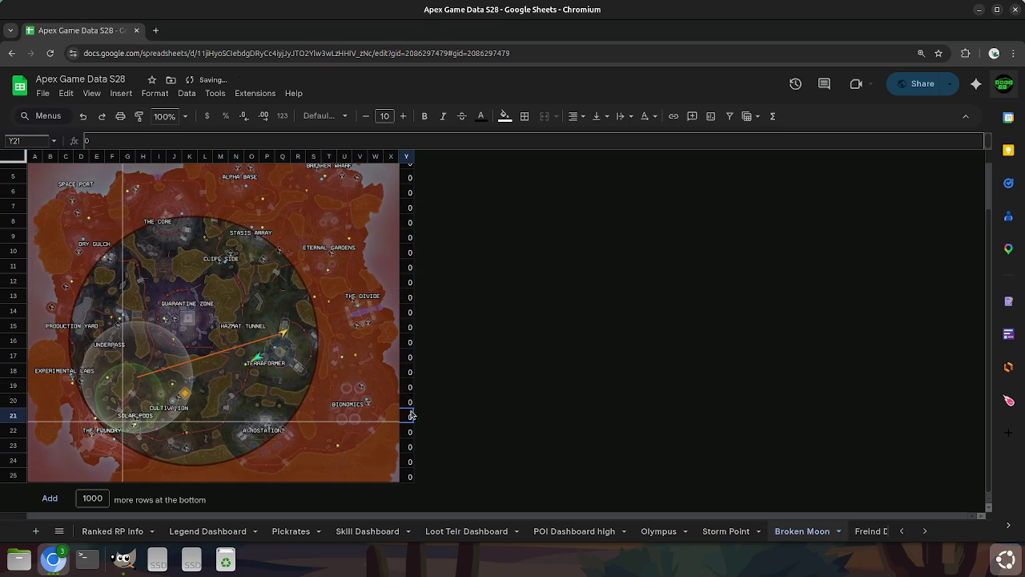
{"action": "key", "text": "Up"}
{"action": "key", "text": "Left"}
{"action": "key", "text": "Left"}
{"action": "key", "text": "Left"}
{"action": "key", "text": "Left"}
{"action": "key", "text": "Left"}
{"action": "key", "text": "Left"}
{"action": "key", "text": "Left"}
{"action": "key", "text": "Left"}
{"action": "key", "text": "Left"}
{"action": "key", "text": "Up"}
{"action": "key", "text": "Up"}
{"action": "key", "text": "Up"}
{"action": "key", "text": "Up"}
{"action": "key", "text": "Up"}
{"action": "key", "text": "Up"}
{"action": "key", "text": "Up"}
{"action": "key", "text": "Up"}
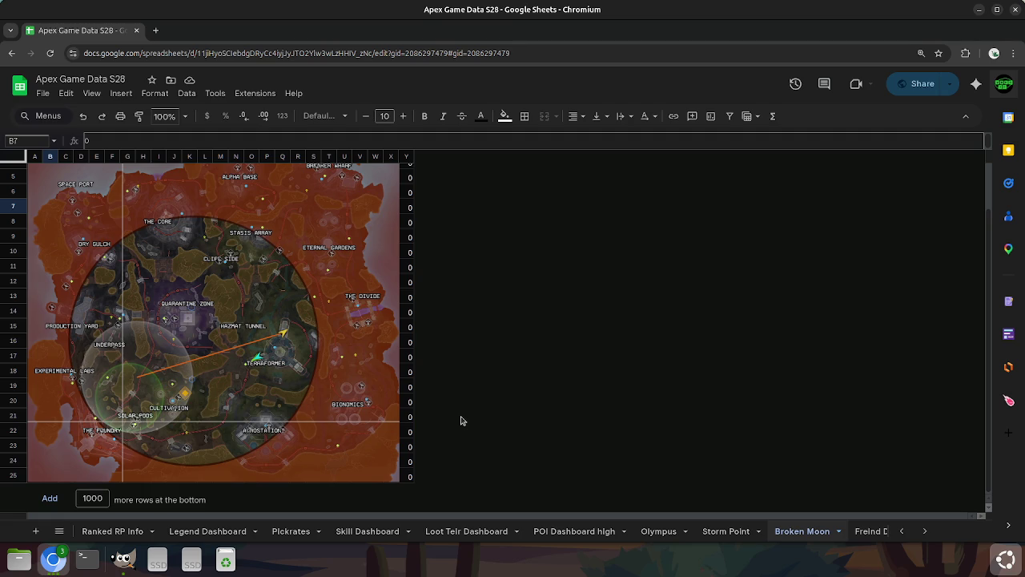
{"action": "left_click", "coordinate": [167, 417]}
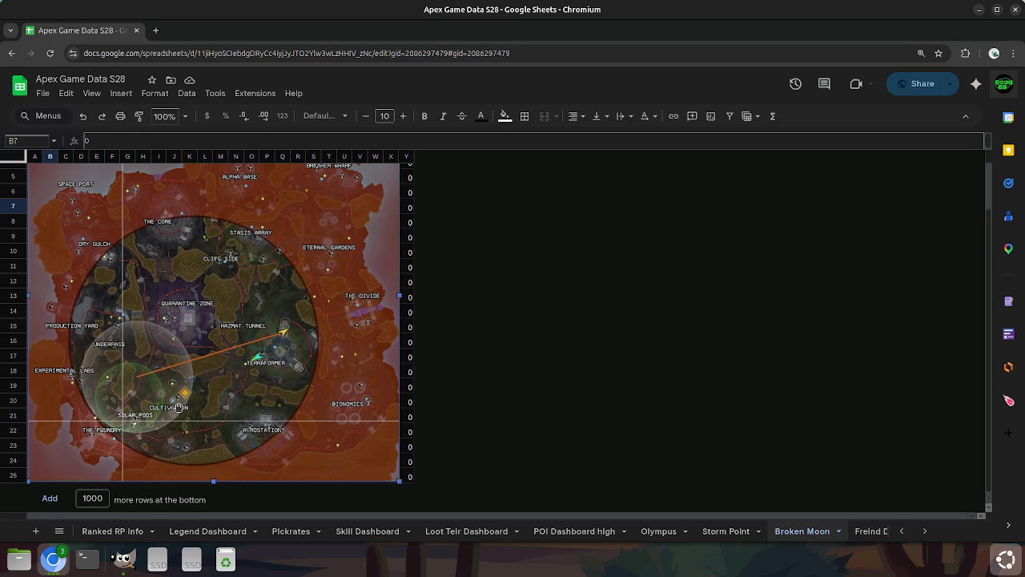
{"action": "left_click", "coordinate": [412, 434]}
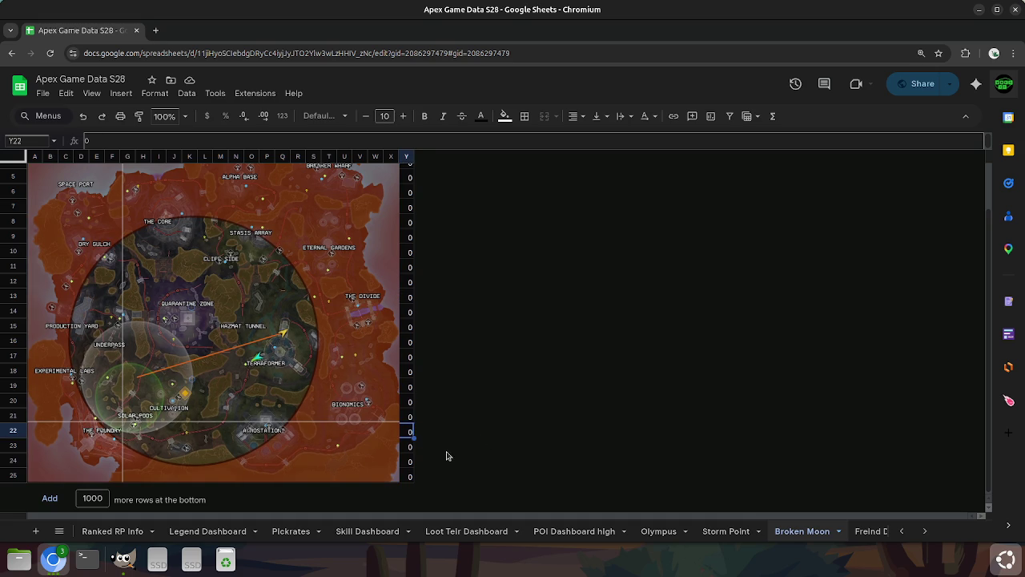
{"action": "left_click", "coordinate": [214, 369]}
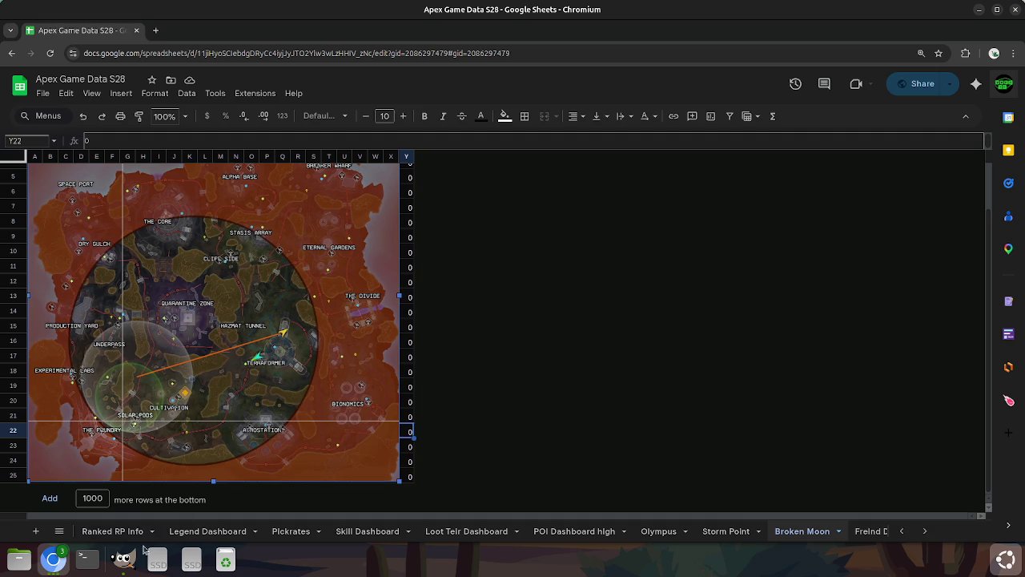
{"action": "left_click", "coordinate": [124, 558]}
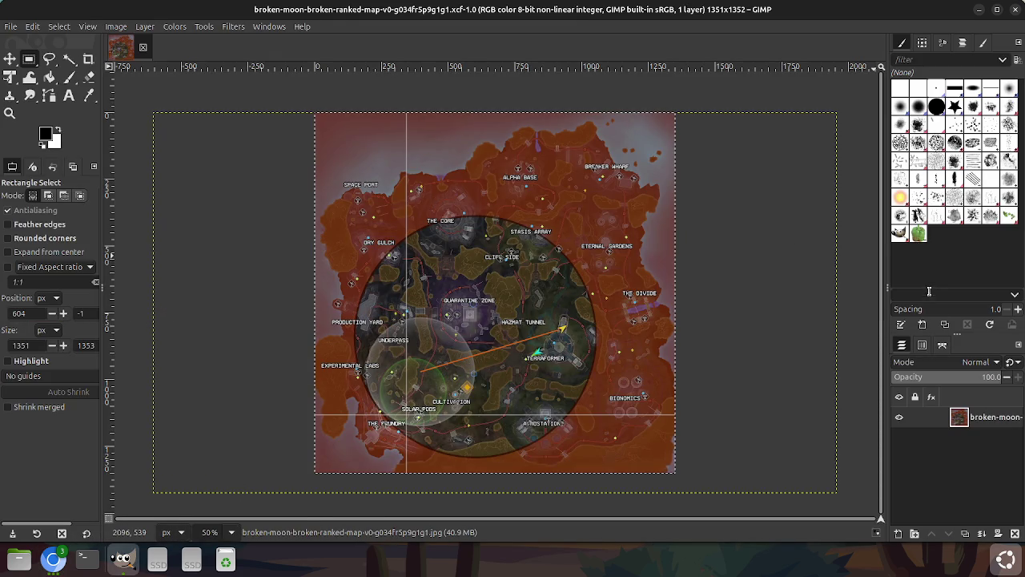
Set the map layer opacity to about 58% and re-export it to its PNG.
{"action": "left_click", "coordinate": [914, 378]}
{"action": "left_click_drag", "start_coordinate": [914, 377], "coordinate": [952, 381]}
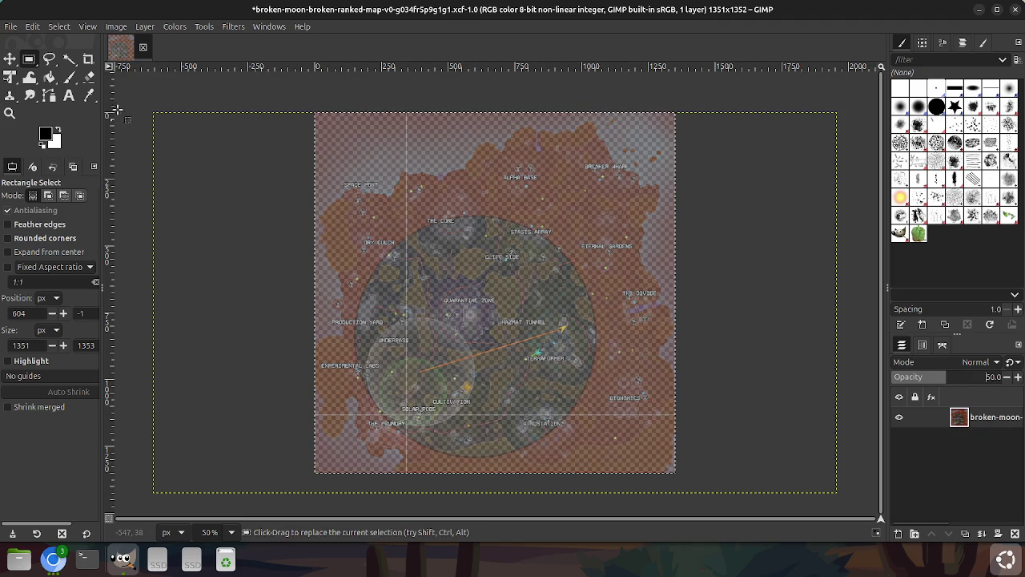
{"action": "left_click", "coordinate": [11, 27]}
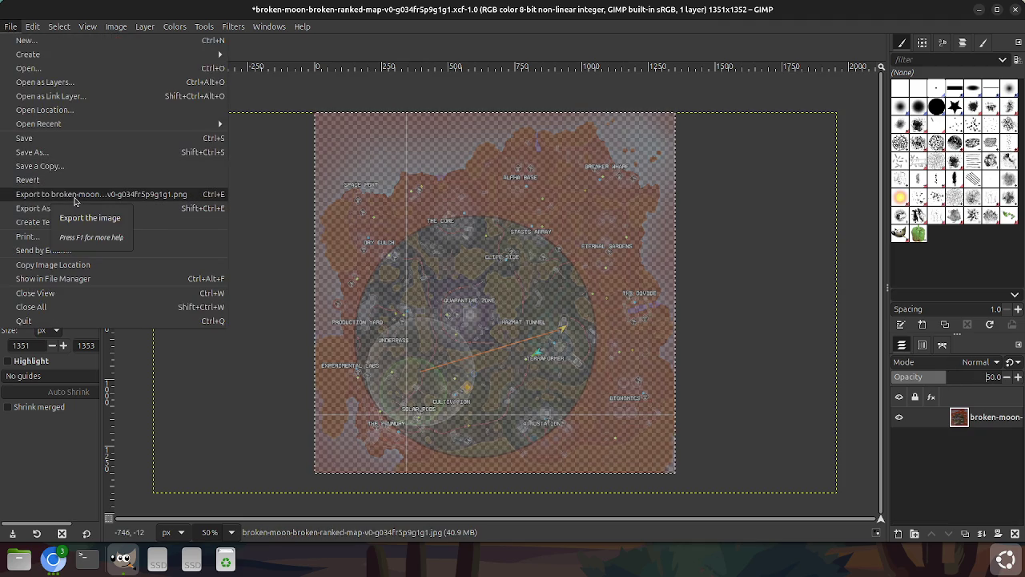
{"action": "left_click", "coordinate": [75, 200]}
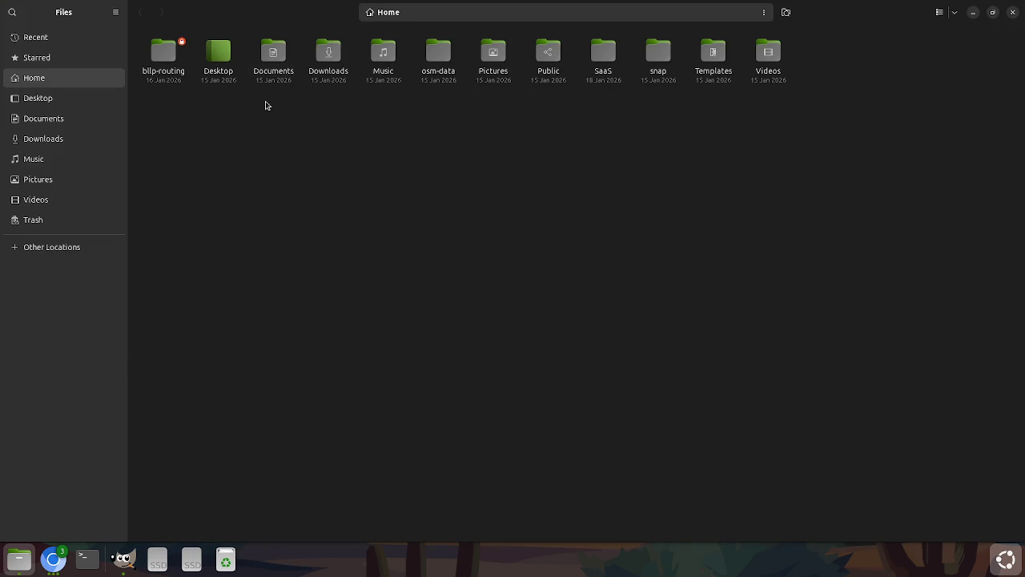
Select the faded PNG in Downloads and delete the old opaque map from the sheet.
{"action": "double_click", "coordinate": [332, 63]}
{"action": "left_click", "coordinate": [268, 60]}
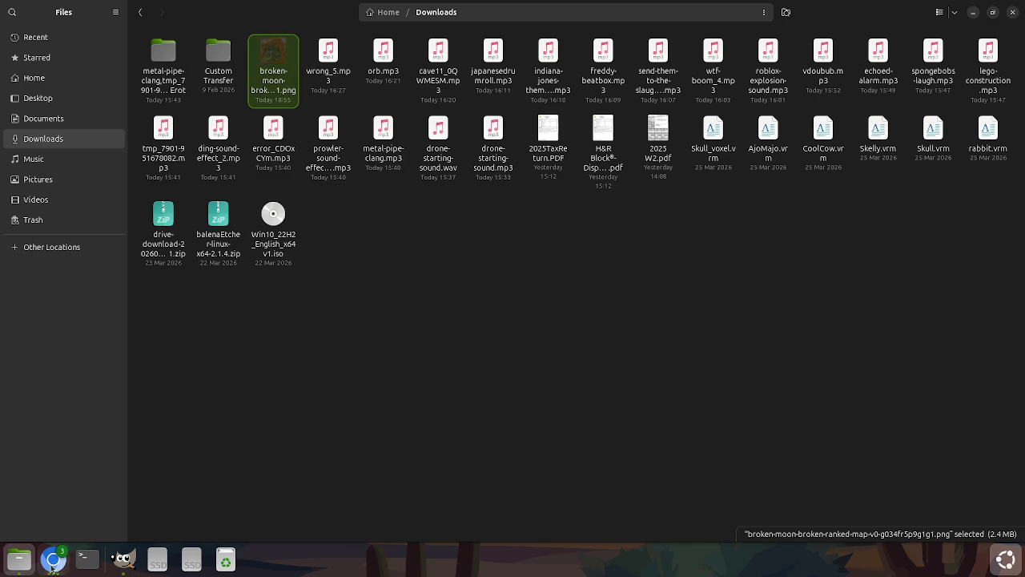
{"action": "left_click", "coordinate": [53, 559]}
{"action": "key", "text": "Delete"}
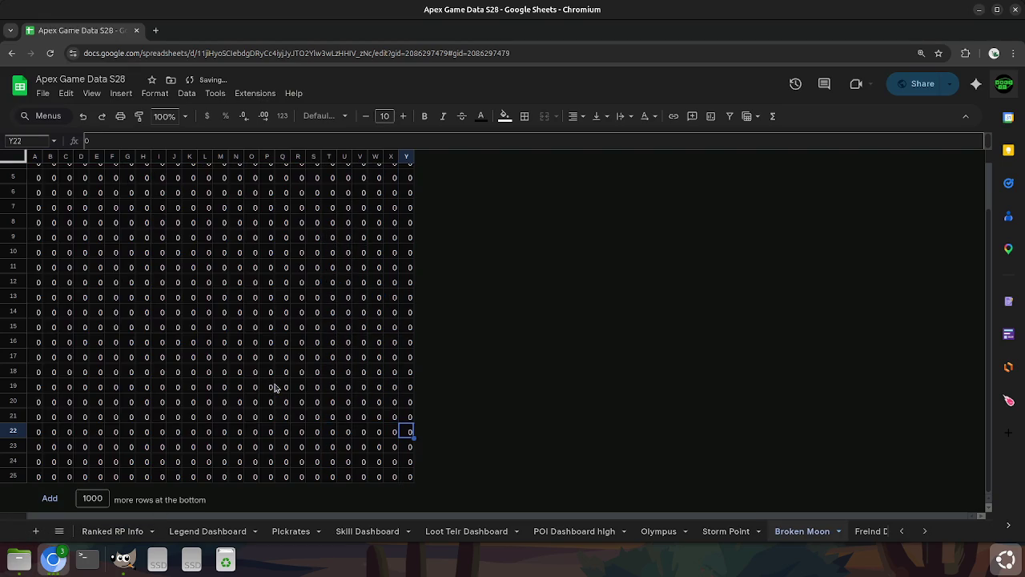
Paste the semi-transparent map and stretch it from A5 to about X25 over the zeros.
{"action": "key", "text": "ctrl+z"}
{"action": "left_click_drag", "start_coordinate": [274, 387], "coordinate": [143, 282]}
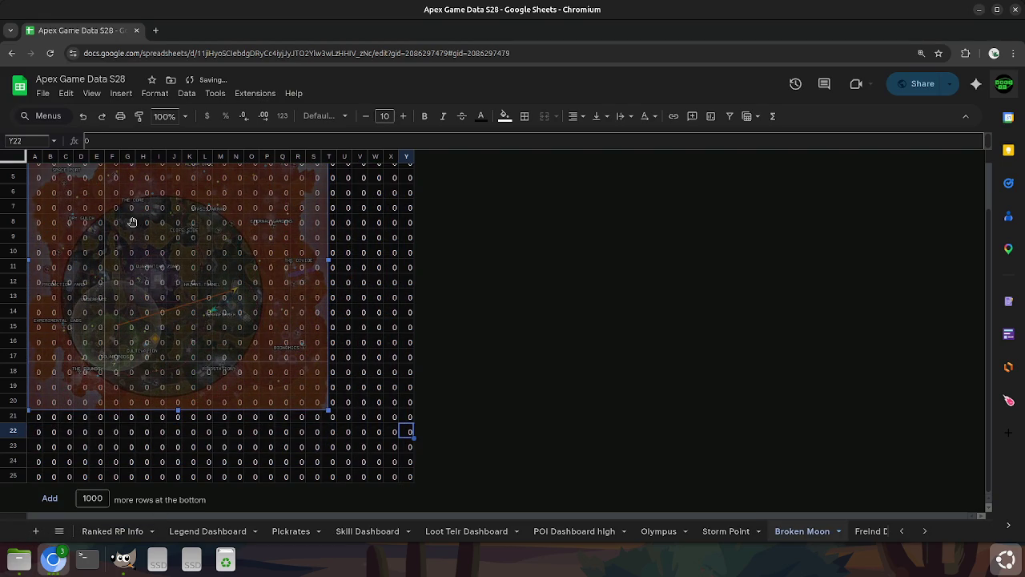
{"action": "left_click_drag", "start_coordinate": [326, 406], "coordinate": [398, 462]}
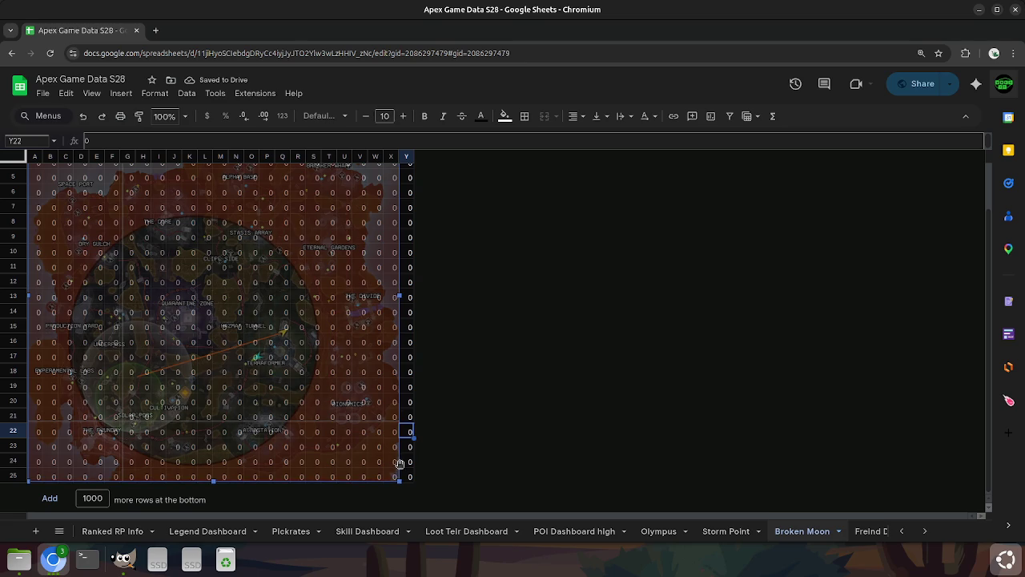
{"action": "left_click", "coordinate": [407, 446]}
{"action": "key", "text": "Up"}
Trace the map's right edge upward from X20 past W17, V12 and U8 to V5.
{"action": "key", "text": "Left"}
{"action": "key", "text": "Up"}
{"action": "key", "text": "Up"}
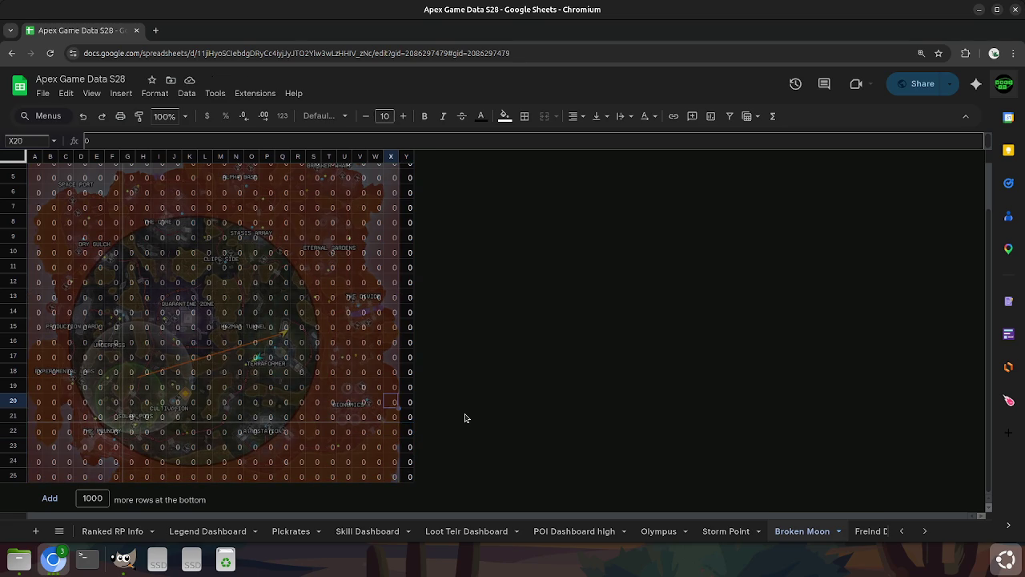
{"action": "key", "text": "Up"}
{"action": "key", "text": "Up"}
{"action": "key", "text": "Left"}
{"action": "key", "text": "Up"}
{"action": "key", "text": "Up"}
{"action": "key", "text": "Up"}
{"action": "key", "text": "Up"}
{"action": "key", "text": "Up"}
{"action": "key", "text": "Left"}
{"action": "key", "text": "Up"}
{"action": "key", "text": "Up"}
{"action": "key", "text": "Up"}
{"action": "key", "text": "Up"}
{"action": "key", "text": "Left"}
{"action": "key", "text": "Up"}
{"action": "key", "text": "Up"}
{"action": "key", "text": "Up"}
{"action": "key", "text": "Right"}
{"action": "key", "text": "Up"}
{"action": "key", "text": "Left"}
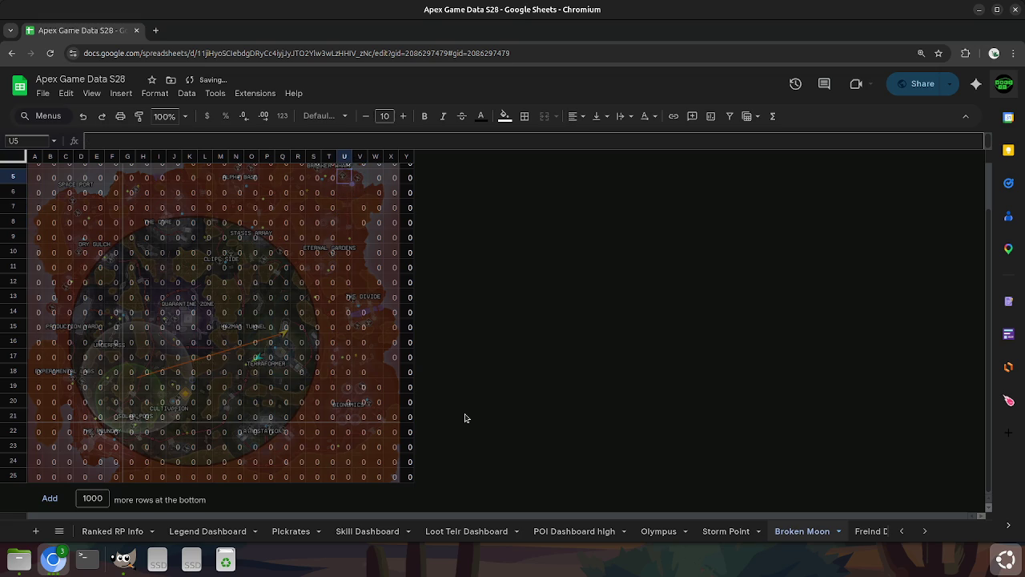
{"action": "key", "text": "Up"}
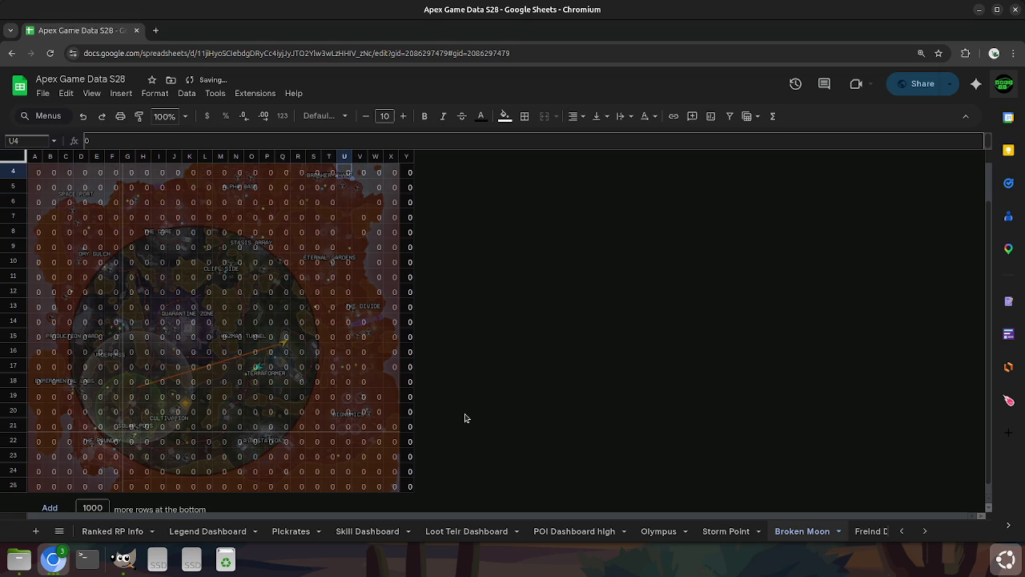
Follow the top edge of the playable area left from S4 through L5 to J6.
{"action": "key", "text": "Down"}
{"action": "key", "text": "Left"}
{"action": "key", "text": "Up"}
{"action": "key", "text": "Left"}
{"action": "key", "text": "Left"}
Clear the boundary zeros in G6–J6 and row 7 around D7–G7.
{"action": "key", "text": "Left"}
{"action": "key", "text": "Left"}
{"action": "key", "text": "Left"}
{"action": "key", "text": "Left"}
{"action": "key", "text": "Left"}
{"action": "key", "text": "Left"}
{"action": "key", "text": "Down"}
{"action": "key", "text": "Left"}
{"action": "key", "text": "Left"}
{"action": "key", "text": "Down"}
{"action": "key", "text": "Delete"}
{"action": "key", "text": "Left"}
{"action": "key", "text": "Delete"}
{"action": "key", "text": "Left"}
{"action": "key", "text": "Delete"}
{"action": "key", "text": "Left"}
{"action": "key", "text": "Delete"}
{"action": "key", "text": "Down"}
{"action": "key", "text": "Delete"}
{"action": "key", "text": "Left"}
{"action": "key", "text": "Delete"}
{"action": "key", "text": "Left"}
{"action": "key", "text": "Left"}
{"action": "key", "text": "Delete"}
{"action": "key", "text": "Right"}
{"action": "key", "text": "Left"}
{"action": "key", "text": "Left"}
Follow the left edge down from D7 through C8, C12 and D19 to D22.
{"action": "key", "text": "Up"}
{"action": "key", "text": "Right"}
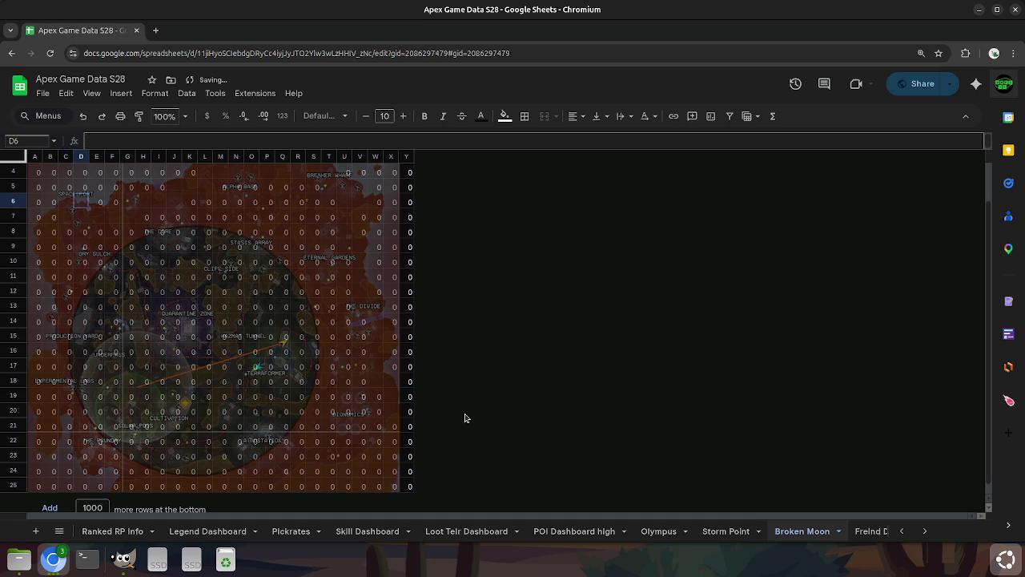
{"action": "key", "text": "Down"}
{"action": "key", "text": "Down"}
{"action": "key", "text": "Left"}
{"action": "key", "text": "Down"}
{"action": "key", "text": "Down"}
{"action": "key", "text": "Down"}
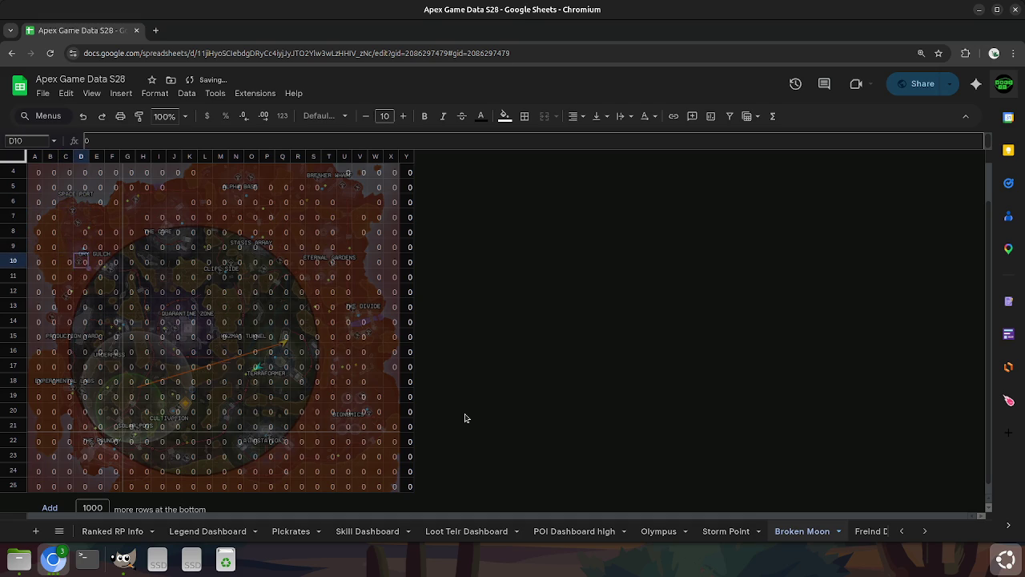
{"action": "key", "text": "Down"}
{"action": "key", "text": "Down"}
{"action": "key", "text": "Down"}
{"action": "key", "text": "Down"}
{"action": "key", "text": "Down"}
{"action": "key", "text": "Down"}
{"action": "key", "text": "Down"}
{"action": "key", "text": "Down"}
{"action": "key", "text": "Down"}
{"action": "key", "text": "Right"}
{"action": "key", "text": "Up"}
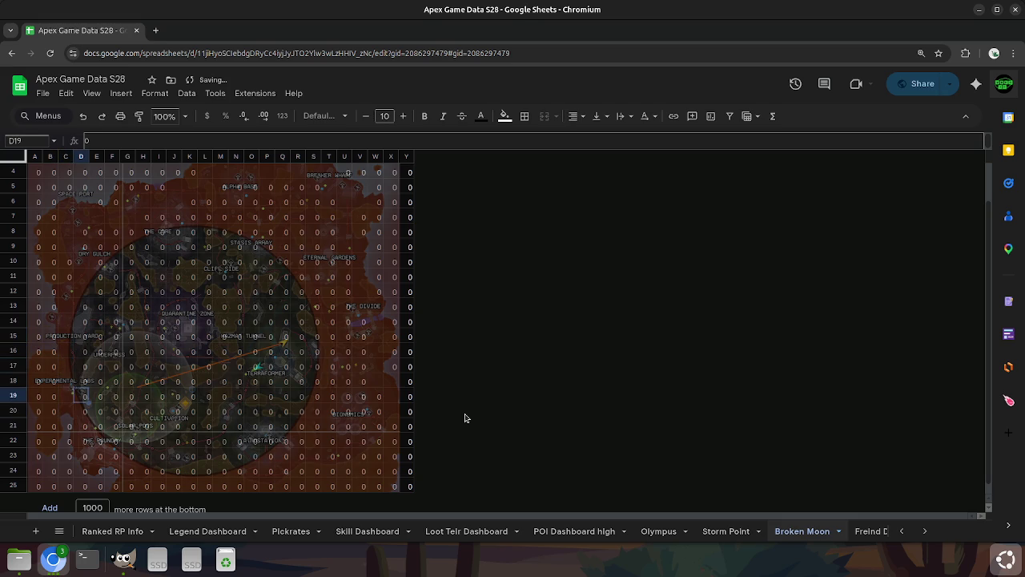
{"action": "key", "text": "Down"}
{"action": "key", "text": "Down"}
{"action": "key", "text": "Down"}
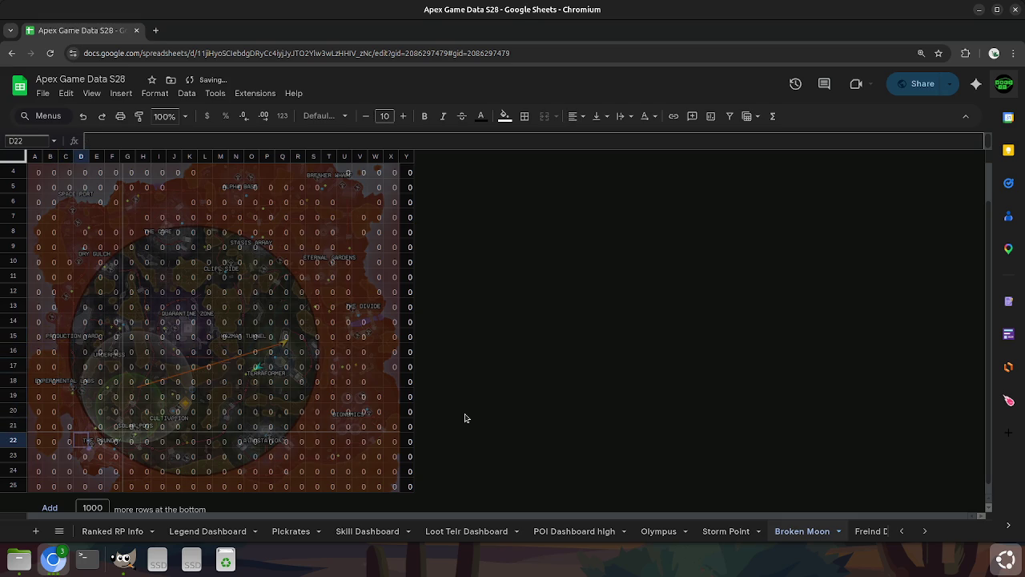
{"action": "key", "text": "Left"}
{"action": "key", "text": "Right"}
{"action": "key", "text": "Right"}
{"action": "key", "text": "Down"}
Clear the bottom-edge zeros in D24, F24 and G24.
{"action": "key", "text": "Left"}
{"action": "key", "text": "Delete"}
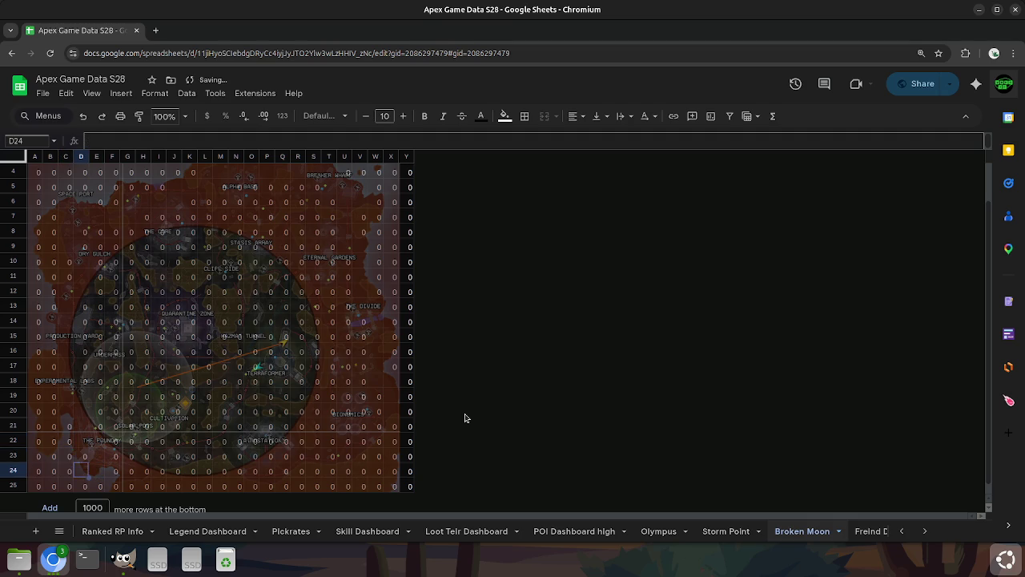
{"action": "key", "text": "Up"}
{"action": "key", "text": "Right"}
{"action": "key", "text": "Right"}
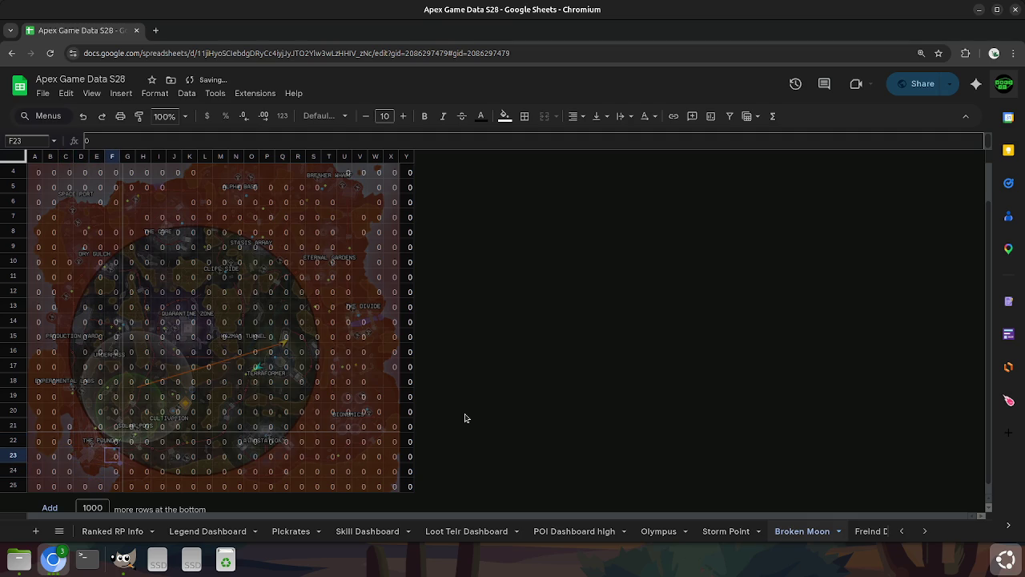
{"action": "key", "text": "Down"}
{"action": "key", "text": "Delete"}
{"action": "key", "text": "Right"}
{"action": "key", "text": "Delete"}
{"action": "key", "text": "Up"}
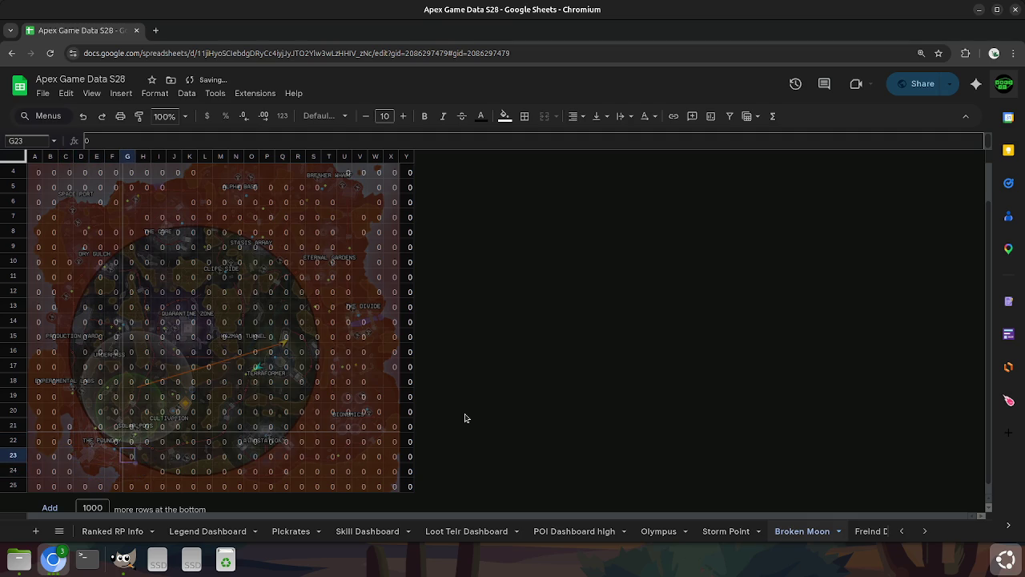
Clear the bottom-edge zeros in J23–L23, O23 and O24.
{"action": "key", "text": "Right"}
{"action": "key", "text": "Right"}
{"action": "key", "text": "Right"}
{"action": "key", "text": "Delete"}
{"action": "key", "text": "Right"}
{"action": "key", "text": "Delete"}
{"action": "key", "text": "Right"}
{"action": "key", "text": "Delete"}
{"action": "key", "text": "Right"}
{"action": "key", "text": "Right"}
{"action": "key", "text": "Right"}
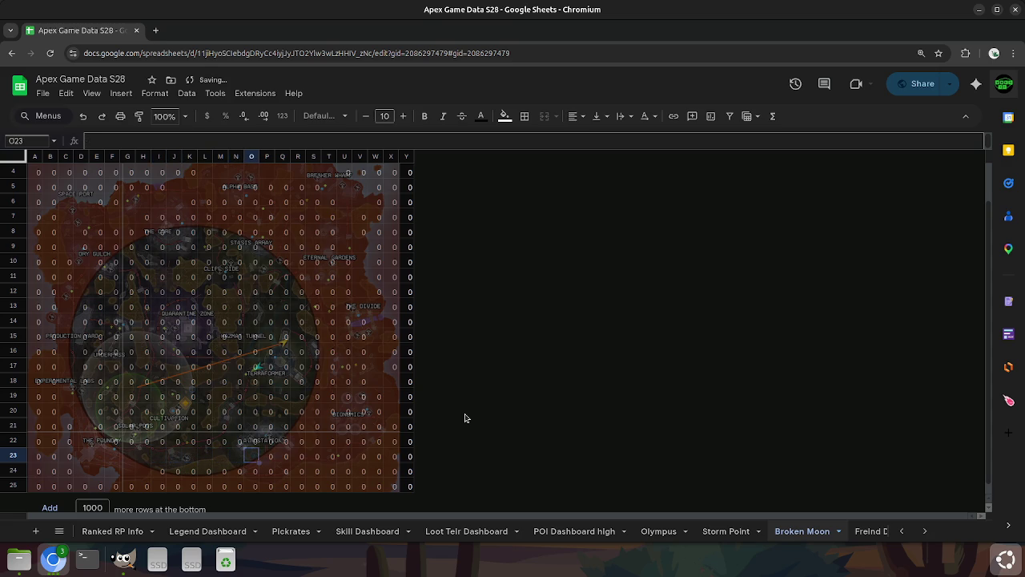
{"action": "key", "text": "Delete"}
{"action": "key", "text": "Down"}
{"action": "key", "text": "Delete"}
Clear the zeros in Q24, Q23, R23, S23 and T23 along the bottom edge.
{"action": "key", "text": "Right"}
{"action": "key", "text": "Right"}
{"action": "key", "text": "Delete"}
{"action": "key", "text": "Up"}
{"action": "key", "text": "Delete"}
{"action": "key", "text": "Right"}
{"action": "key", "text": "Delete"}
{"action": "key", "text": "Right"}
{"action": "key", "text": "Delete"}
{"action": "key", "text": "Right"}
{"action": "key", "text": "Delete"}
{"action": "key", "text": "Right"}
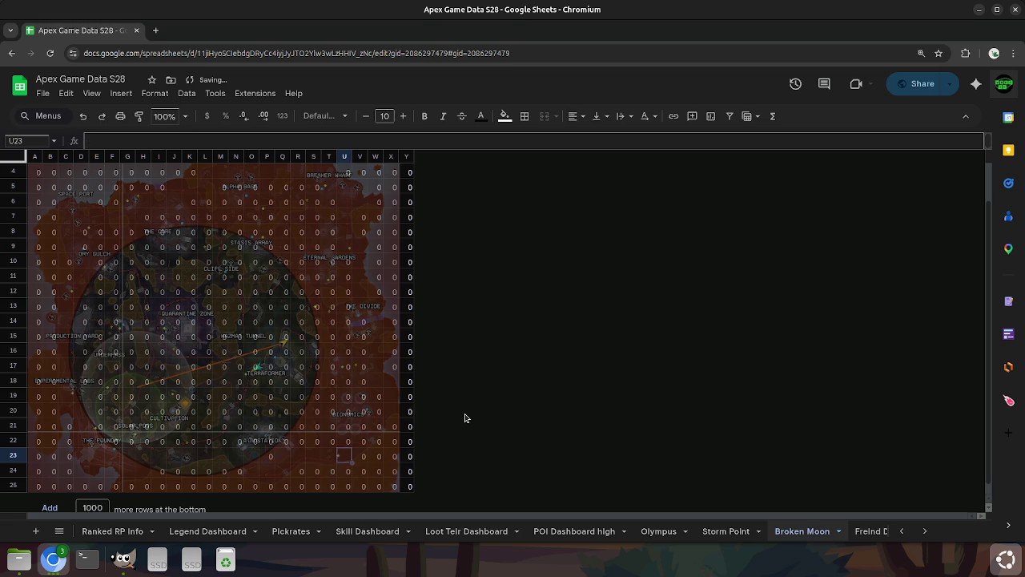
{"action": "key", "text": "Up"}
{"action": "key", "text": "Right"}
{"action": "key", "text": "Right"}
Clear the right-edge zeros in W21 and W19, then select the whole grid.
{"action": "key", "text": "Up"}
{"action": "key", "text": "Delete"}
{"action": "key", "text": "Up"}
{"action": "key", "text": "Up"}
{"action": "key", "text": "Delete"}
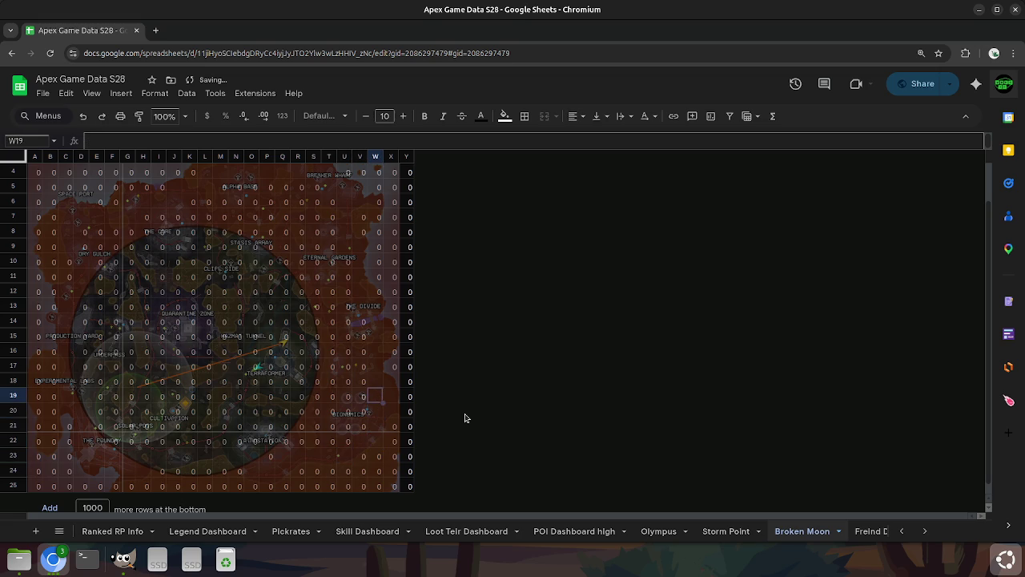
{"action": "key", "text": "Left"}
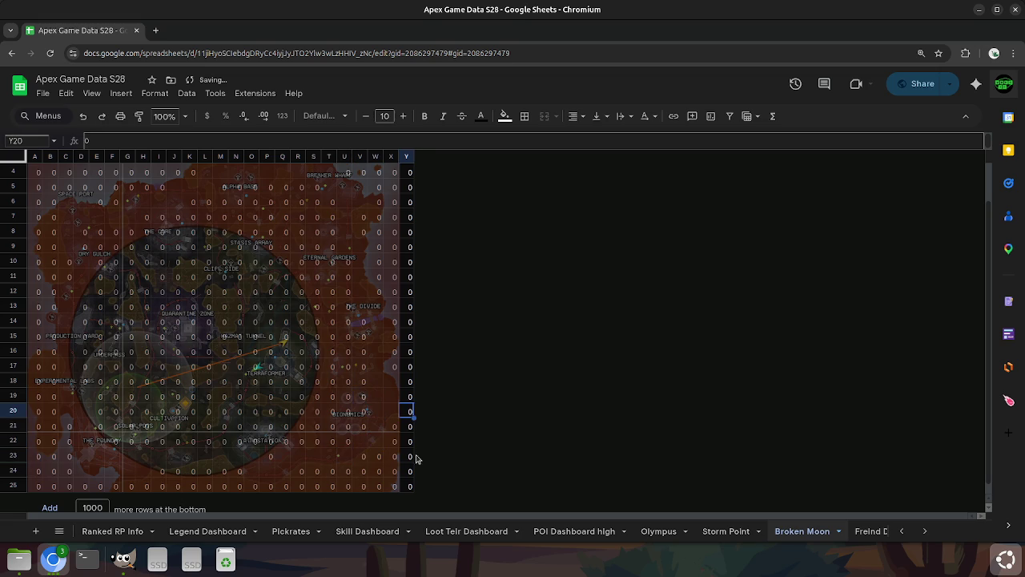
{"action": "key", "text": "ctrl+a"}
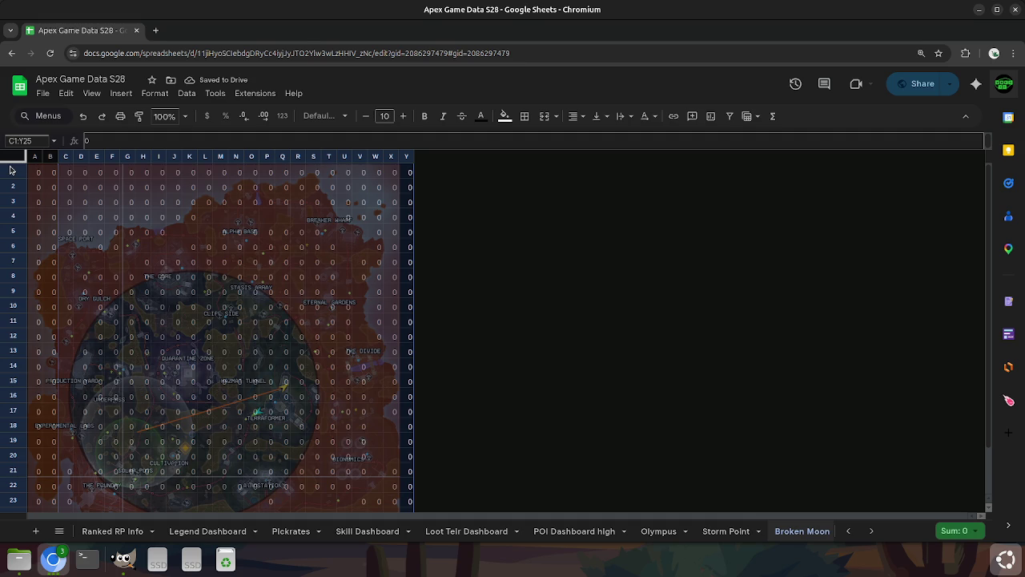
Create a conditional formatting rule matching cells 'Is equal to' 0.
{"action": "left_click", "coordinate": [144, 93]}
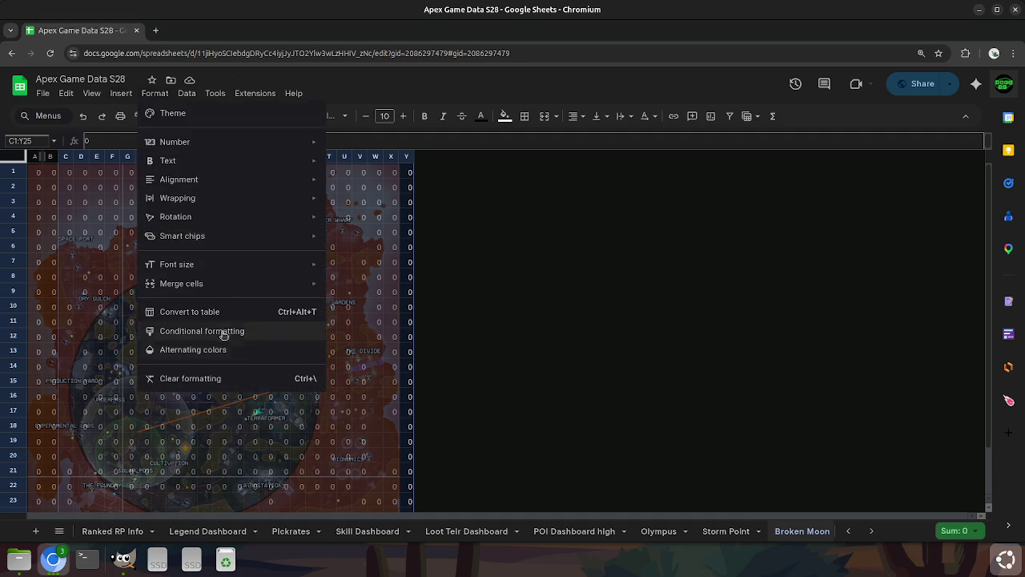
{"action": "left_click", "coordinate": [236, 337]}
{"action": "left_click", "coordinate": [925, 273]}
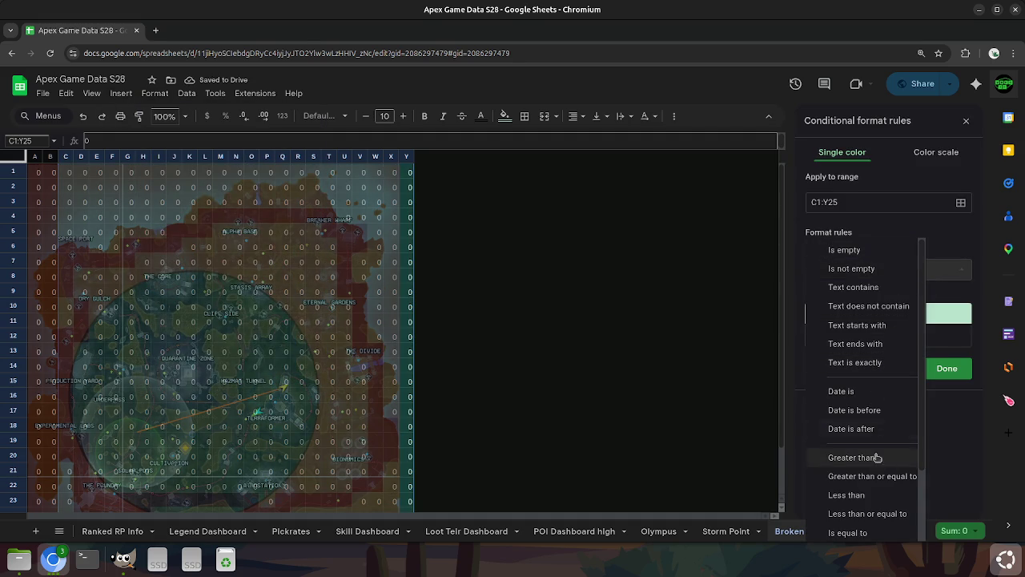
{"action": "scroll", "coordinate": [881, 481], "scroll_direction": "down", "scroll_amount": 2}
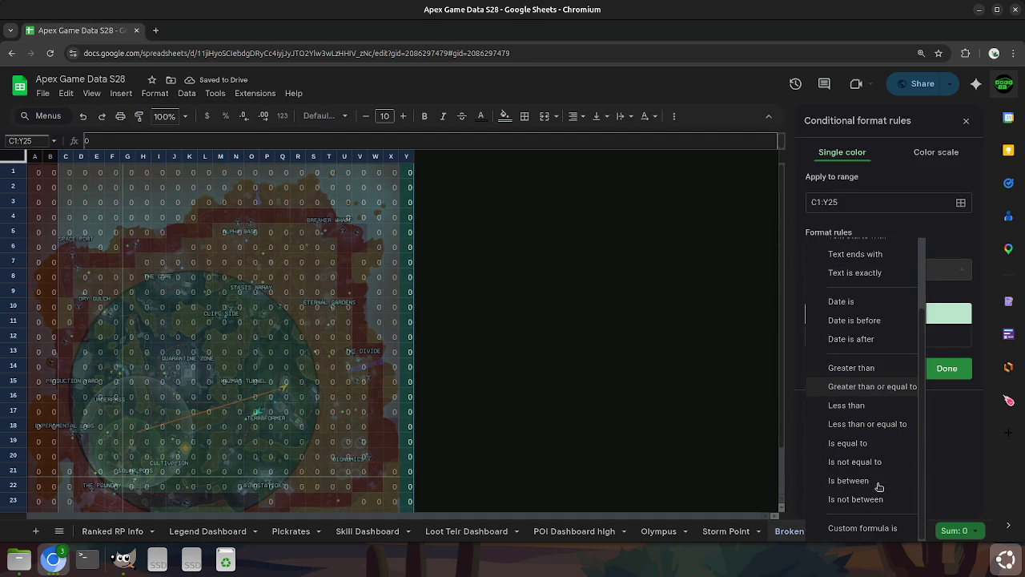
{"action": "left_click", "coordinate": [847, 443]}
{"action": "left_click", "coordinate": [857, 294]}
{"action": "type", "text": "0"}
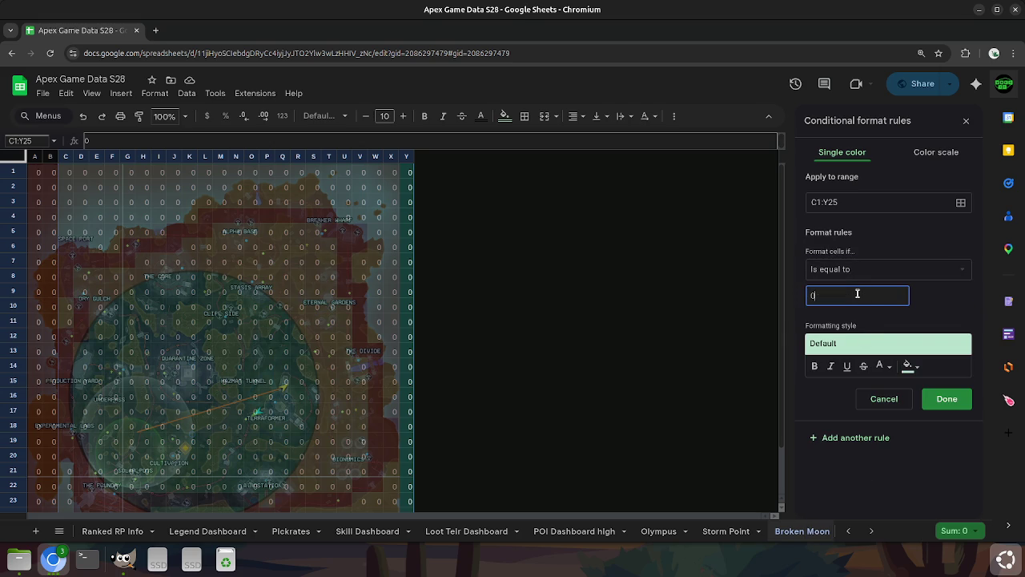
{"action": "left_click", "coordinate": [891, 318]}
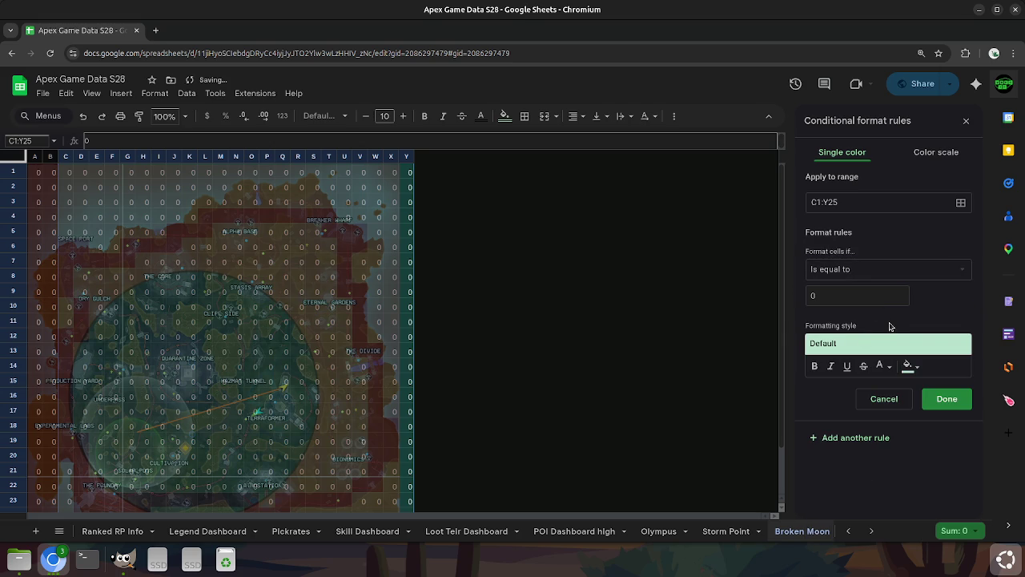
Give matching cells a black fill, apply the rule to A1:Y25, and save it.
{"action": "left_click", "coordinate": [920, 366]}
{"action": "left_click", "coordinate": [906, 181]}
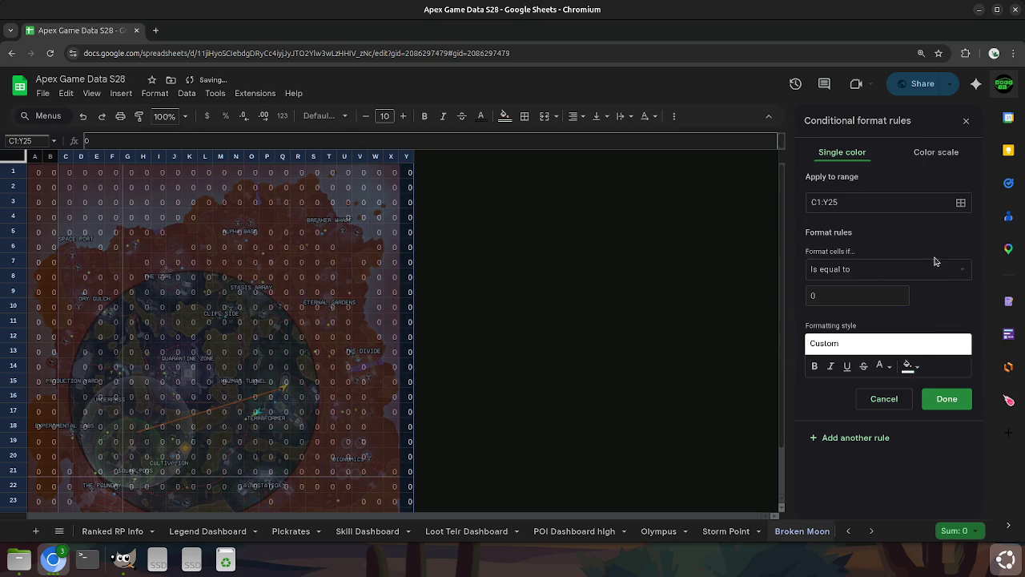
{"action": "left_click", "coordinate": [908, 366]}
{"action": "left_click", "coordinate": [791, 177]}
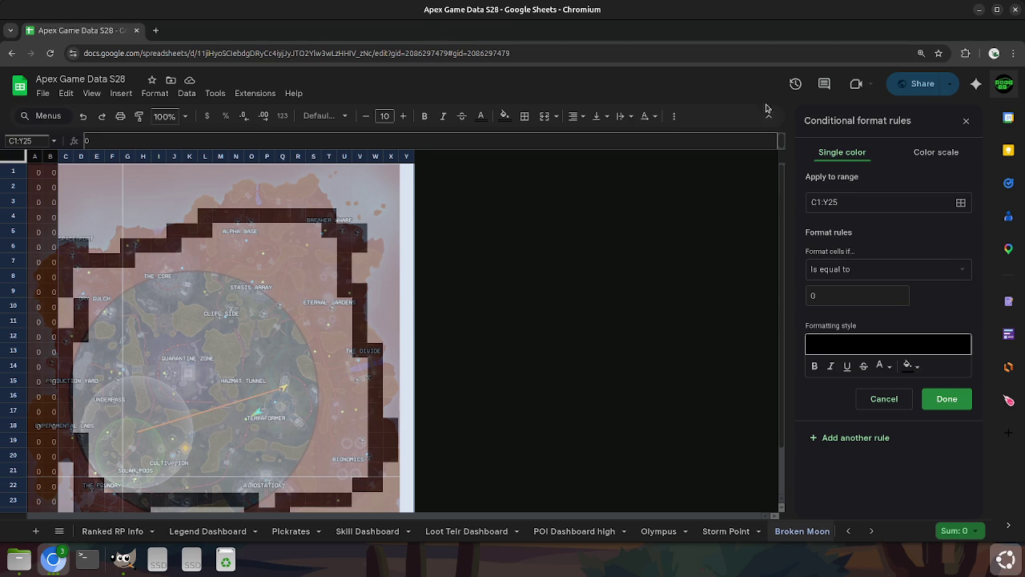
{"action": "left_click", "coordinate": [815, 199]}
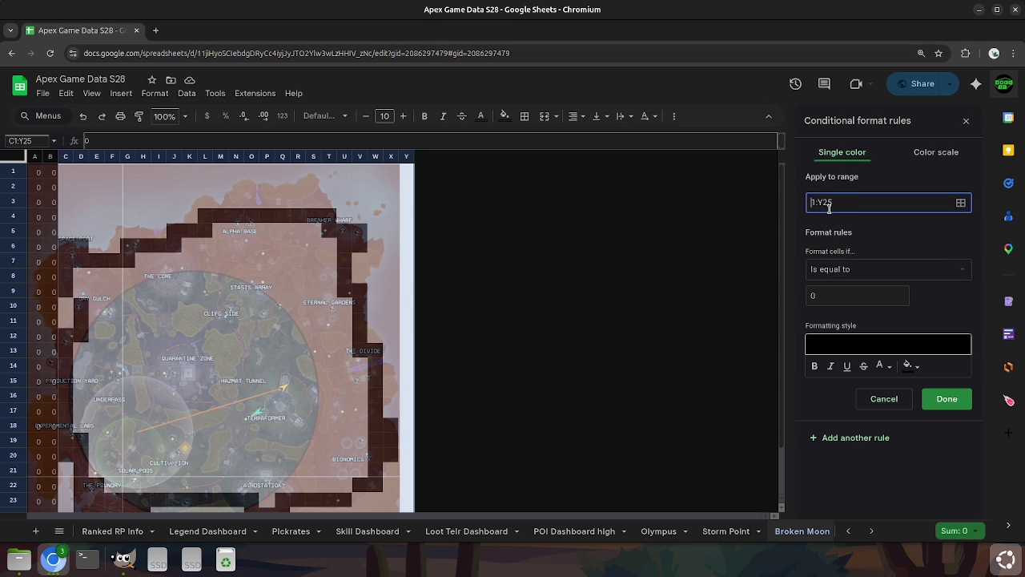
{"action": "type", "text": "A"}
{"action": "left_click", "coordinate": [833, 227]}
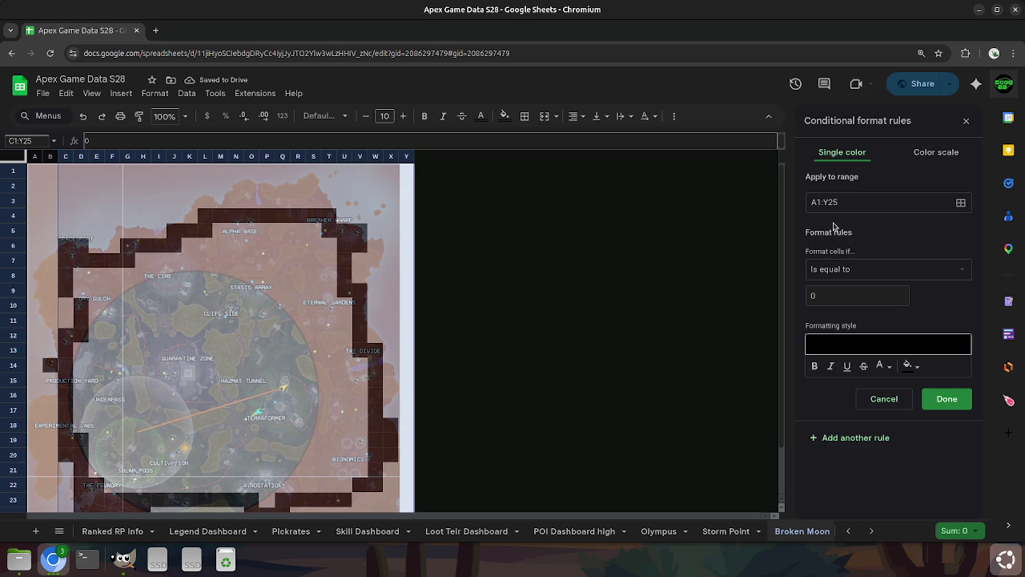
{"action": "scroll", "coordinate": [594, 324], "scroll_direction": "down", "scroll_amount": 1}
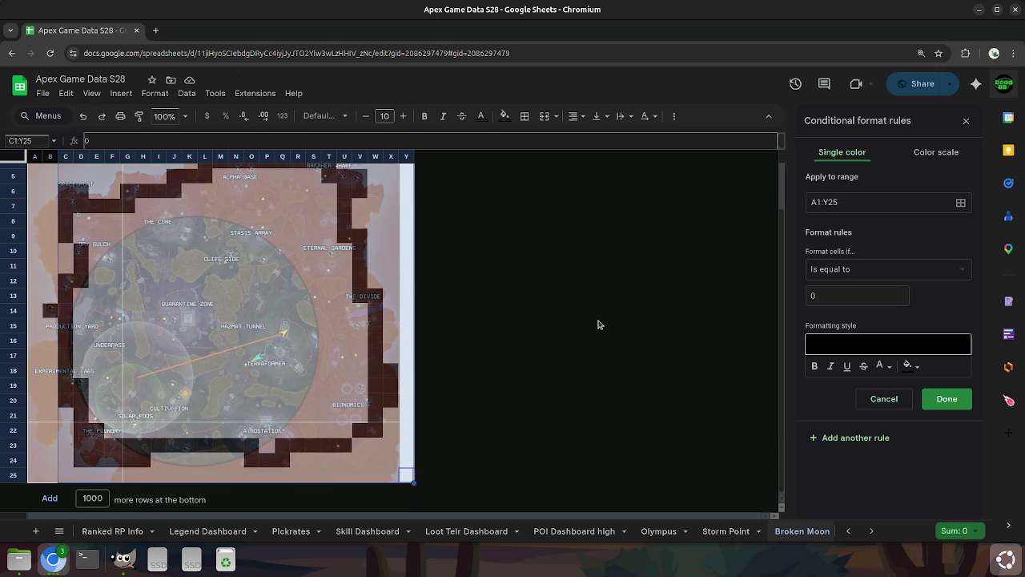
{"action": "left_click", "coordinate": [950, 400]}
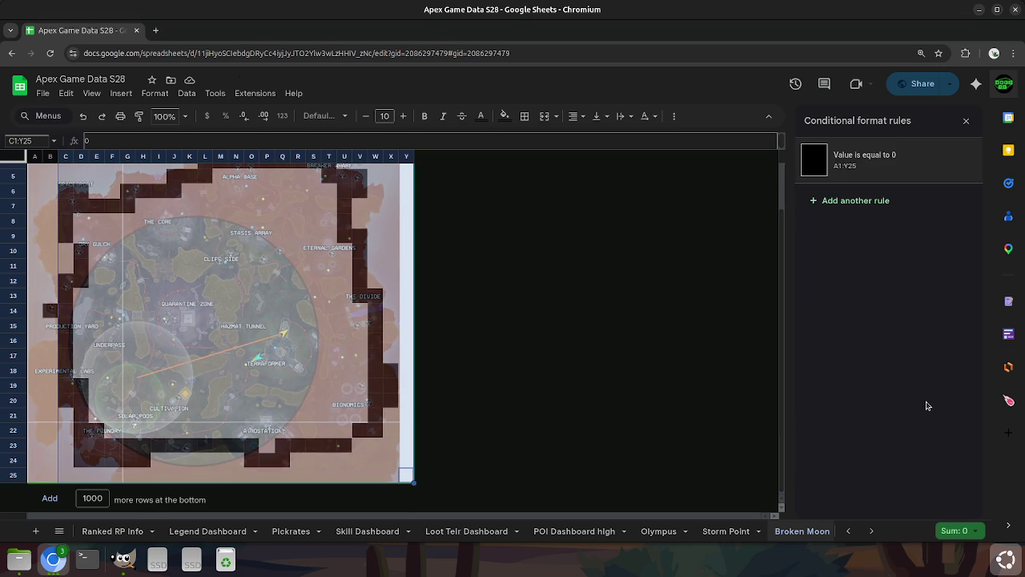
Undo the last edit, then enter 0 in the row 21 cells starting at Q21.
{"action": "key", "text": "ctrl+z"}
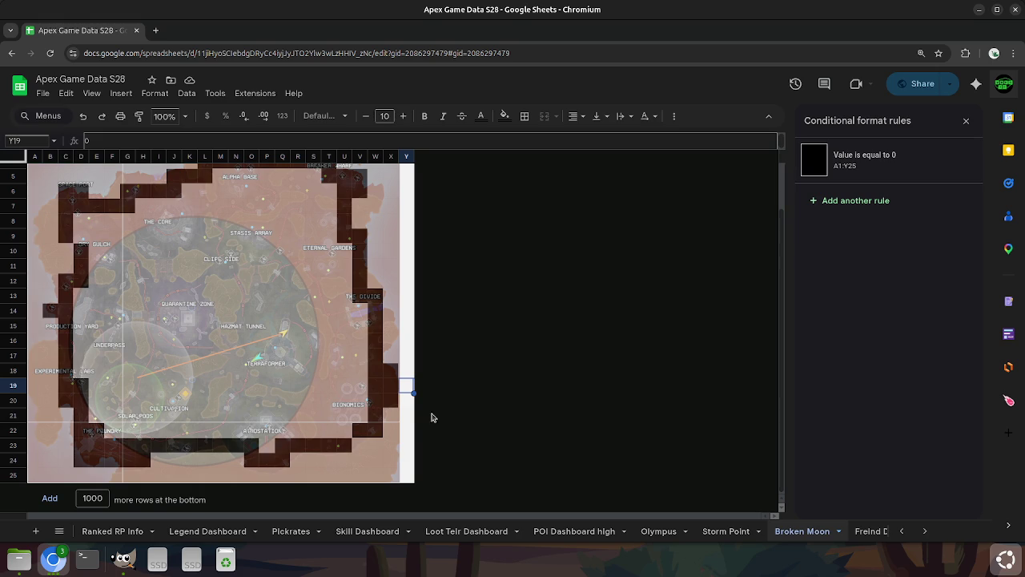
{"action": "left_click", "coordinate": [409, 434]}
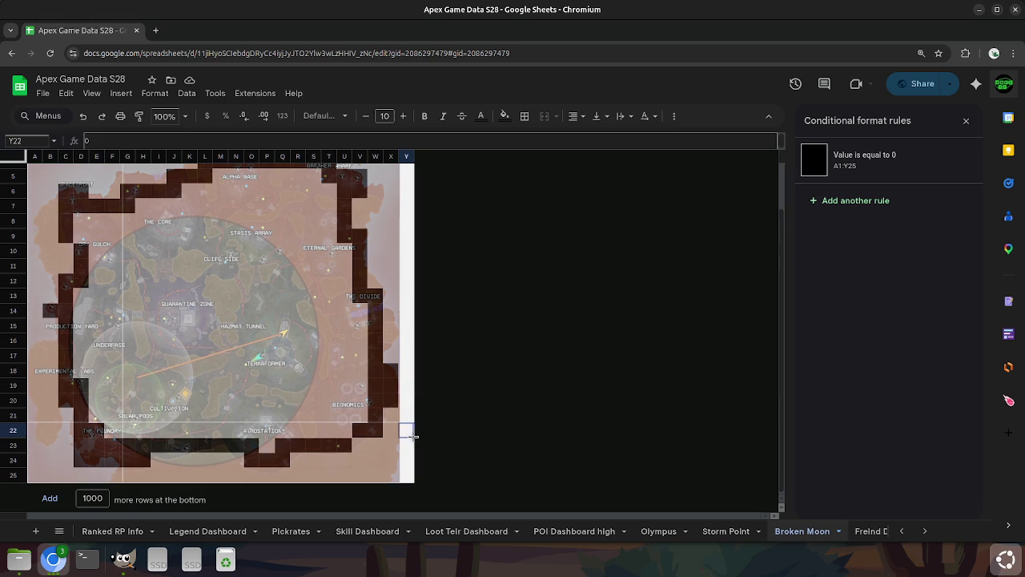
{"action": "key", "text": "Left"}
{"action": "key", "text": "Left"}
{"action": "key", "text": "Left"}
{"action": "key", "text": "Left"}
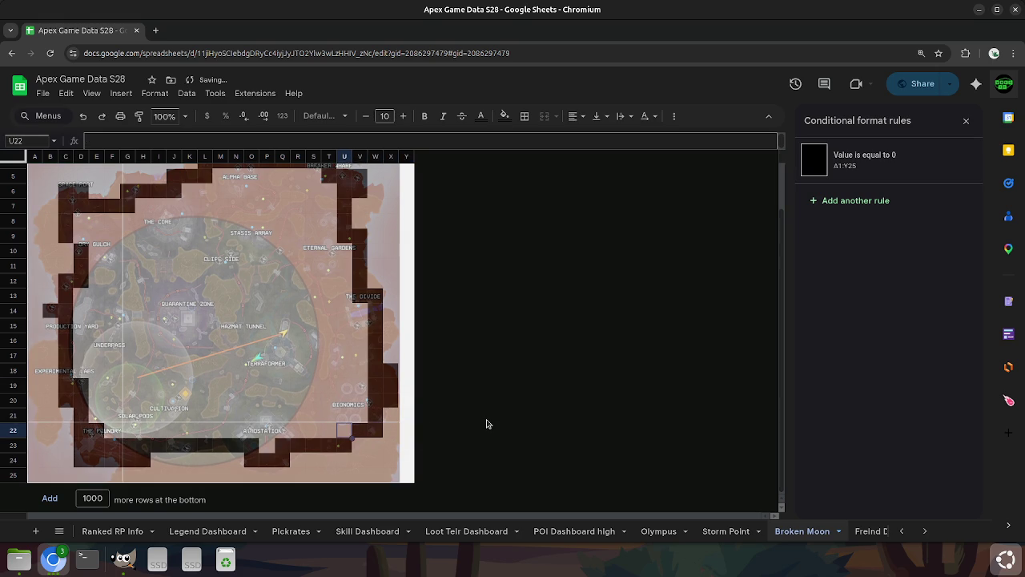
{"action": "key", "text": "Left"}
{"action": "key", "text": "Left"}
{"action": "key", "text": "Left"}
{"action": "key", "text": "Left"}
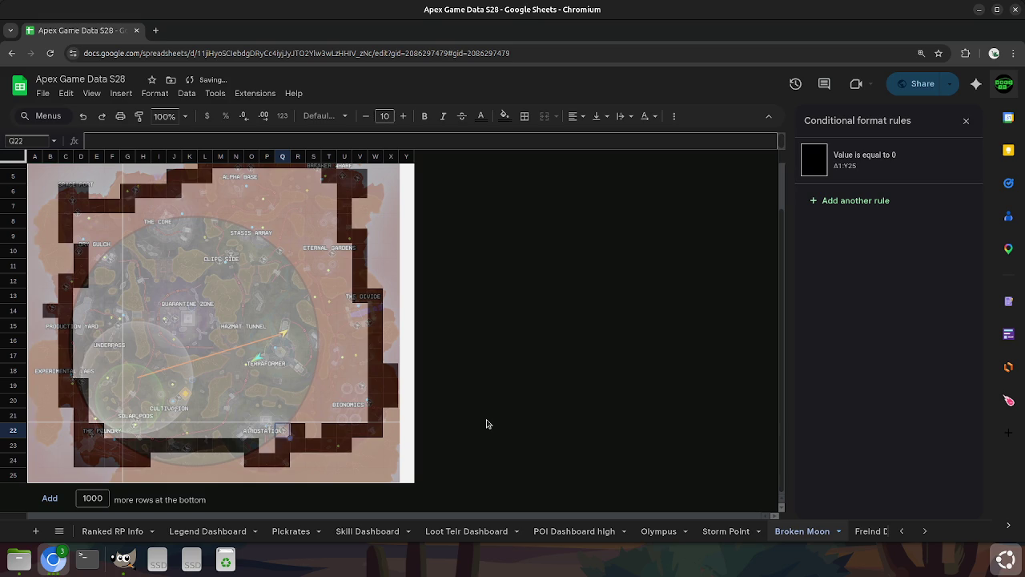
{"action": "key", "text": "Up"}
{"action": "type", "text": "0"}
{"action": "key", "text": "Right"}
{"action": "key", "text": "Right"}
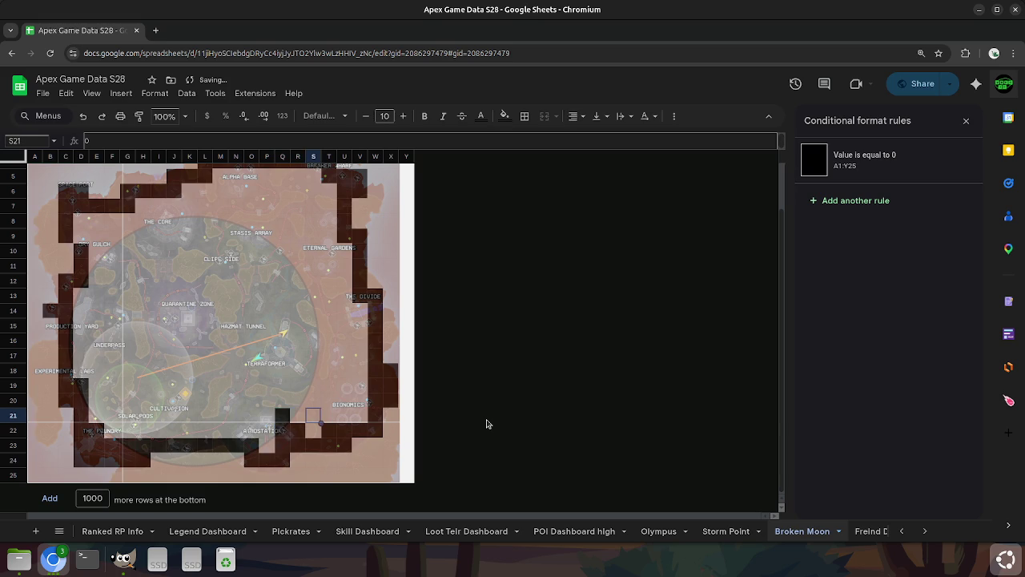
{"action": "type", "text": "0"}
{"action": "key", "text": "Right"}
{"action": "type", "text": "0"}
{"action": "key", "text": "Right"}
{"action": "type", "text": "0"}
{"action": "key", "text": "Right"}
Enter 0 up column V and across rows 10–14 in columns S–V.
{"action": "key", "text": "Up"}
{"action": "key", "text": "Up"}
{"action": "key", "text": "Up"}
{"action": "key", "text": "Up"}
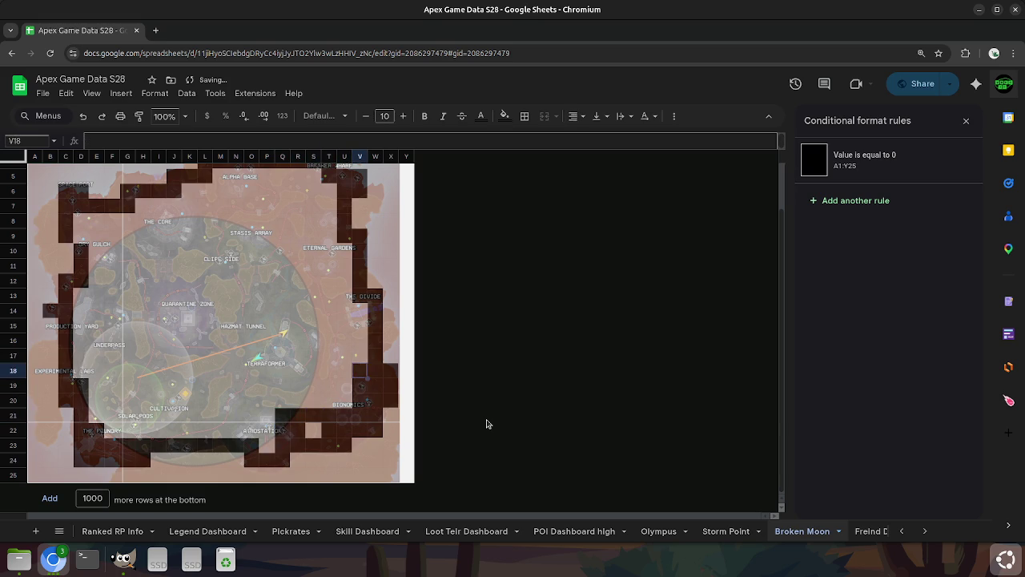
{"action": "key", "text": "Up"}
{"action": "type", "text": "0"}
{"action": "key", "text": "Up"}
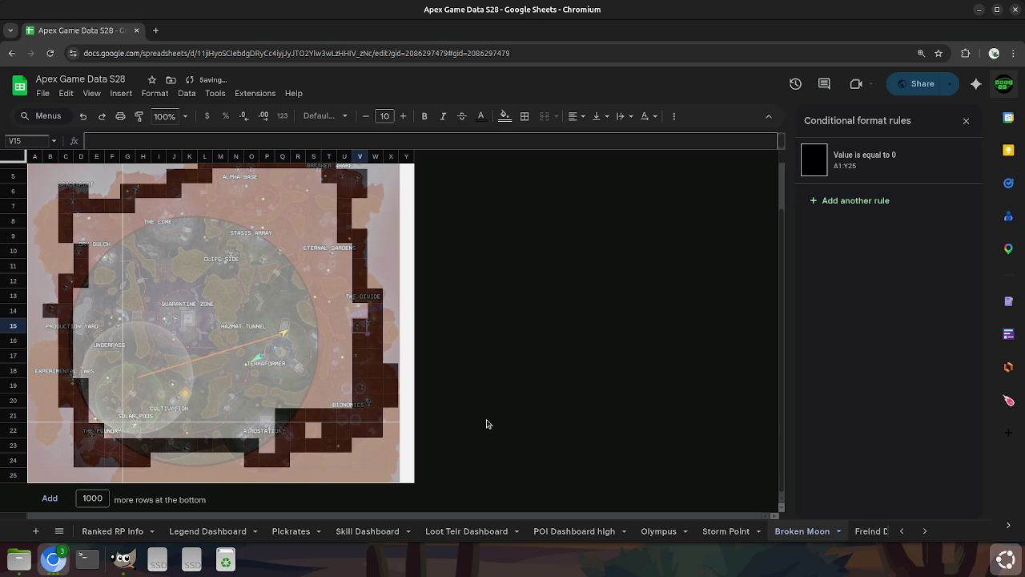
{"action": "type", "text": "0"}
{"action": "key", "text": "Up"}
{"action": "type", "text": "0"}
{"action": "key", "text": "Left"}
{"action": "type", "text": "0"}
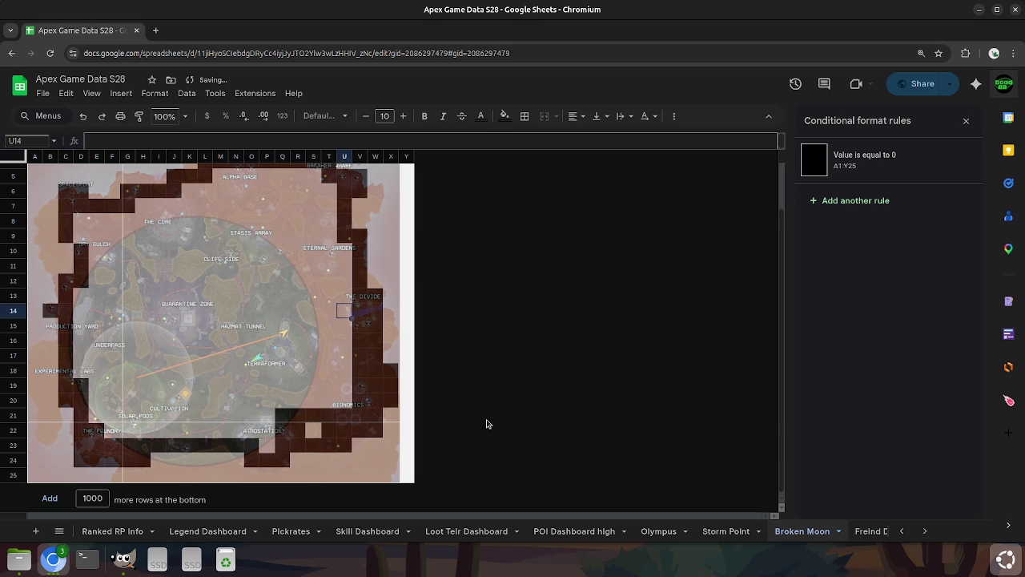
{"action": "type", "text": "0"}
{"action": "key", "text": "Up"}
{"action": "key", "text": "Left"}
{"action": "type", "text": "0"}
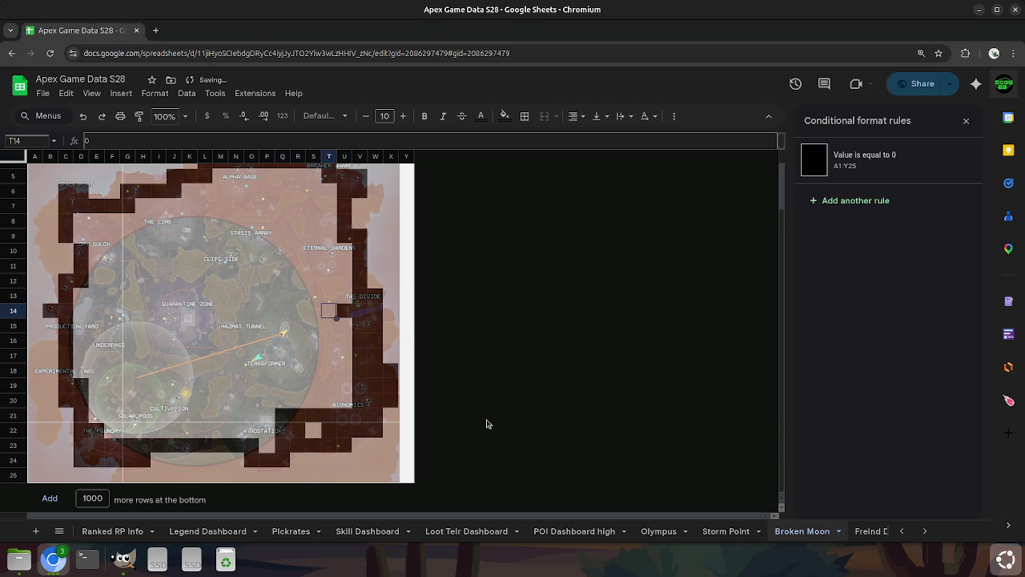
{"action": "key", "text": "Left"}
{"action": "type", "text": "00"}
{"action": "key", "text": "Up"}
{"action": "type", "text": "0"}
{"action": "key", "text": "Up"}
{"action": "type", "text": "0"}
{"action": "key", "text": "Right"}
{"action": "type", "text": "0"}
{"action": "key", "text": "Right"}
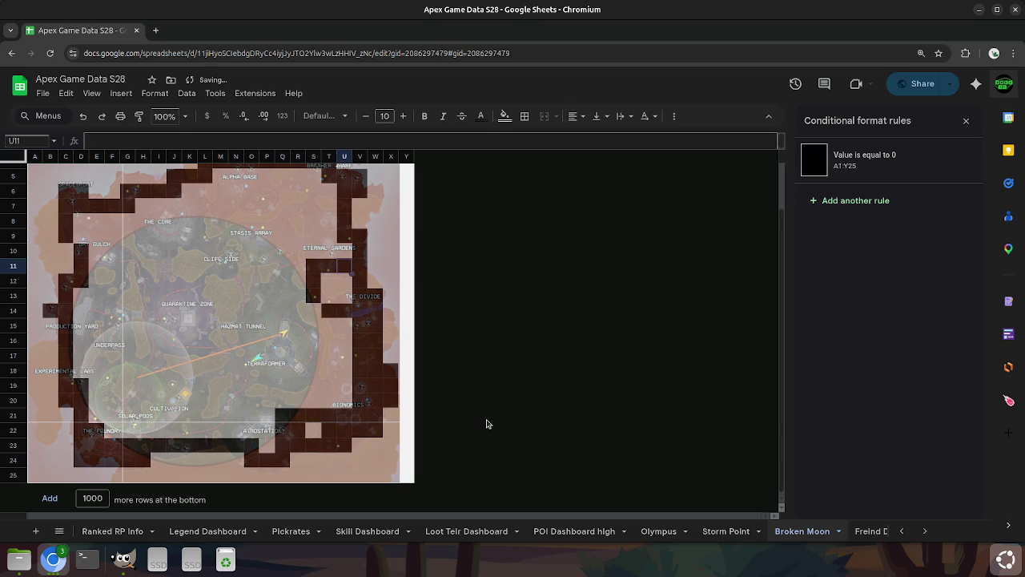
{"action": "key", "text": "Up"}
{"action": "type", "text": "0"}
{"action": "key", "text": "Left"}
{"action": "type", "text": "0"}
{"action": "key", "text": "Left"}
{"action": "type", "text": "0"}
Fill 0 down column Q to row 16 and into cells of columns R–U, rows 15–19.
{"action": "key", "text": "Left"}
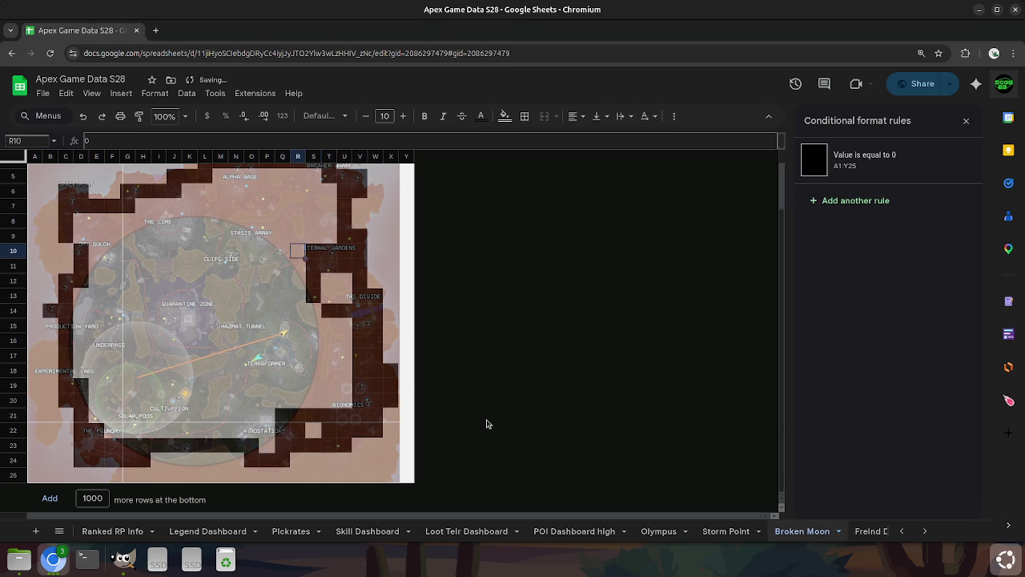
{"action": "type", "text": "0"}
{"action": "key", "text": "Down"}
{"action": "type", "text": "0"}
{"action": "key", "text": "Left"}
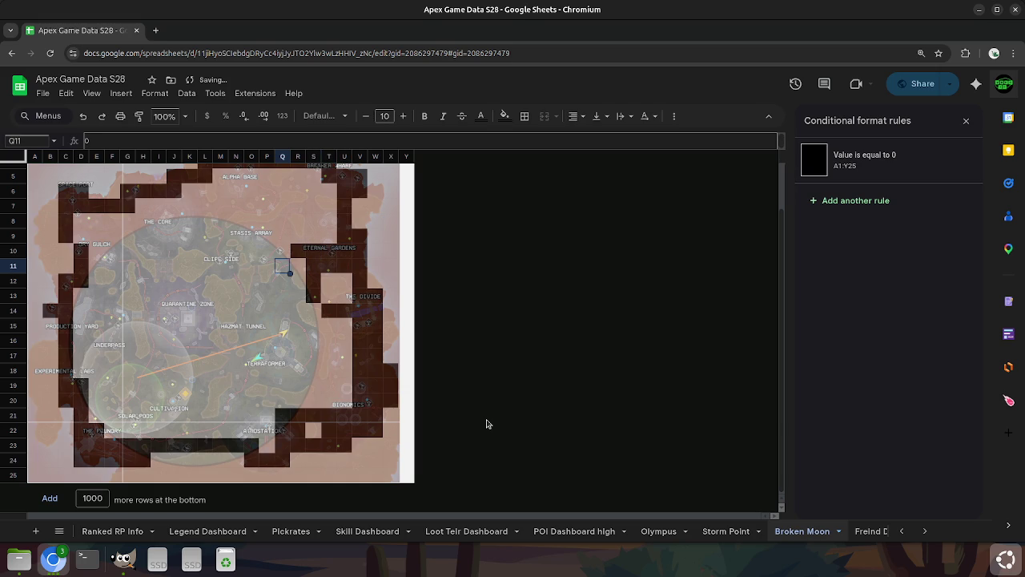
{"action": "type", "text": "0"}
{"action": "key", "text": "Down"}
{"action": "type", "text": "0"}
{"action": "key", "text": "Down"}
{"action": "type", "text": "0"}
{"action": "key", "text": "Right"}
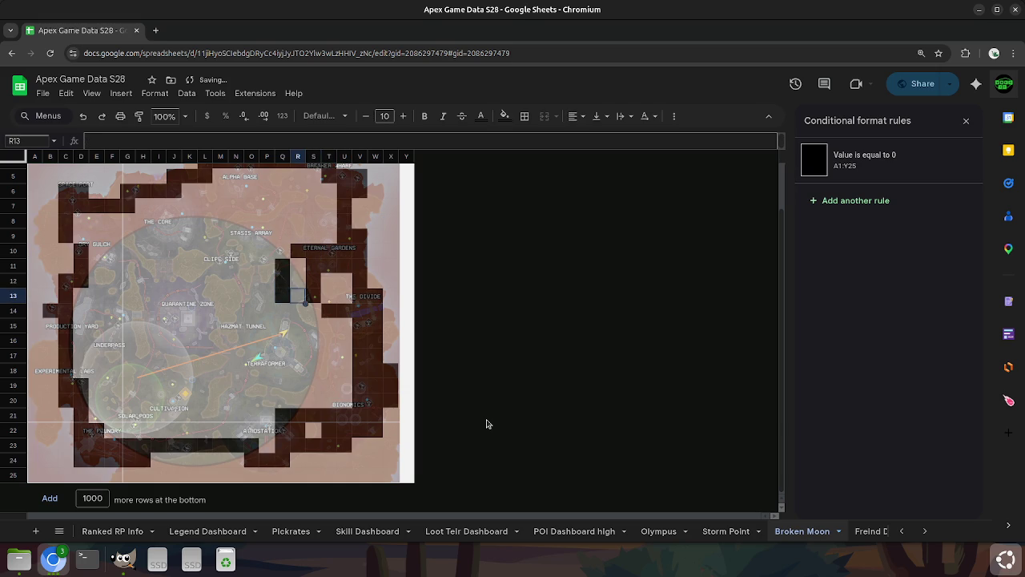
{"action": "key", "text": "Left"}
{"action": "key", "text": "Down"}
{"action": "type", "text": "0"}
{"action": "key", "text": "Down"}
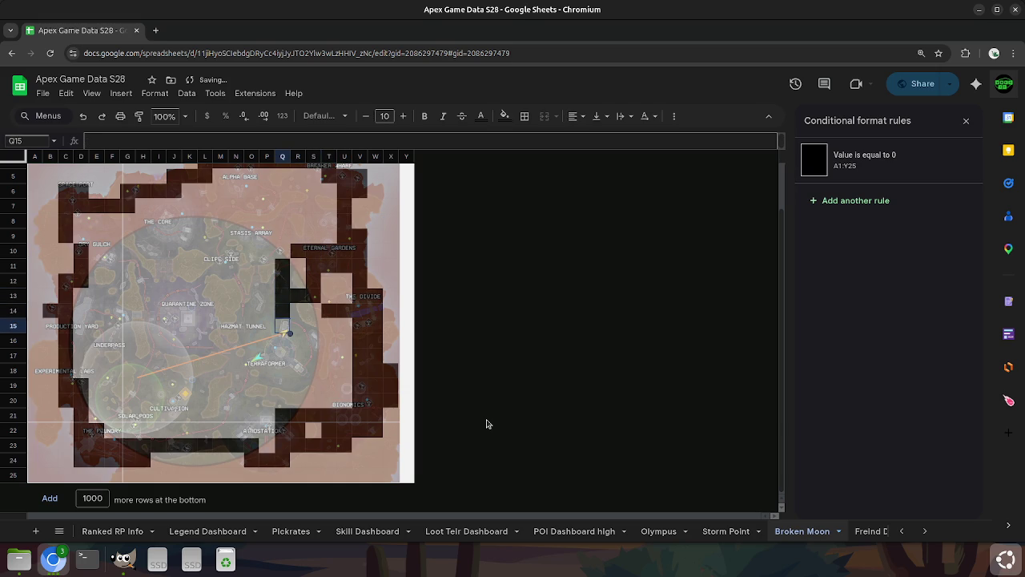
{"action": "type", "text": "0"}
{"action": "key", "text": "Down"}
{"action": "key", "text": "Right"}
{"action": "type", "text": "0"}
{"action": "key", "text": "Right"}
{"action": "type", "text": "0"}
{"action": "key", "text": "Up"}
{"action": "key", "text": "Left"}
{"action": "type", "text": "0"}
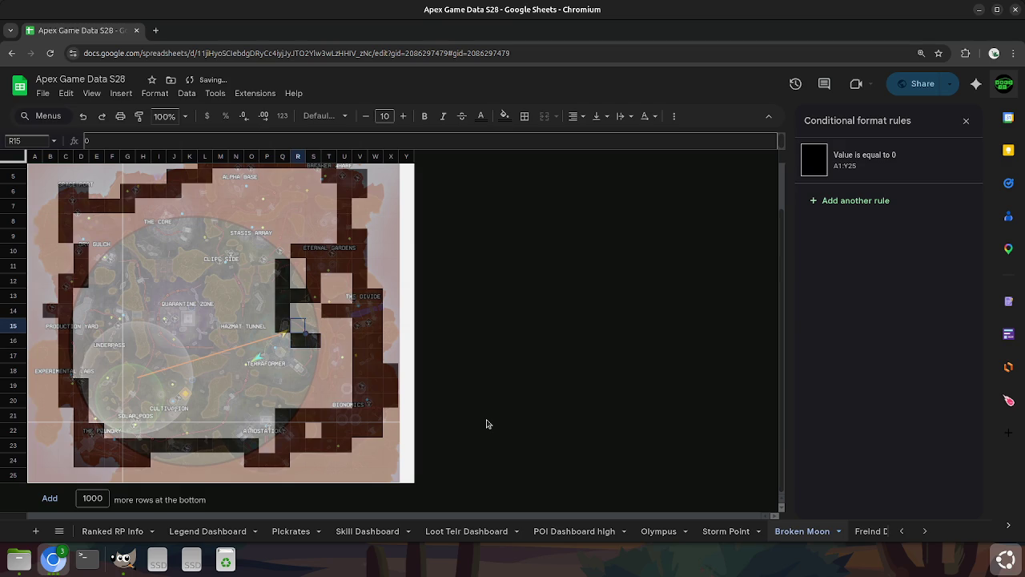
{"action": "key", "text": "Right"}
{"action": "key", "text": "Down"}
{"action": "key", "text": "Down"}
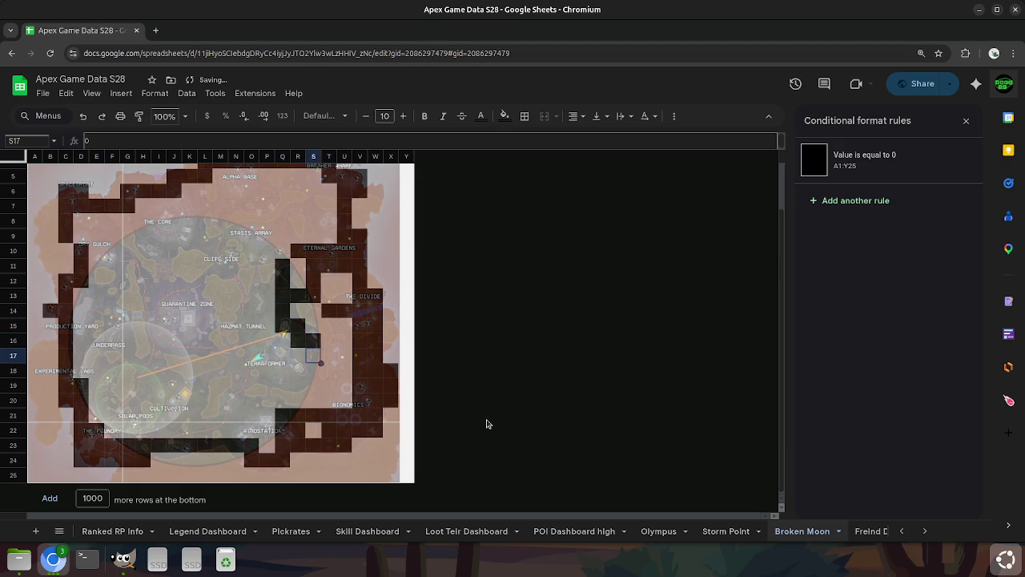
{"action": "type", "text": "0"}
{"action": "key", "text": "Down"}
{"action": "type", "text": "0"}
Enter 0 across row 21 toward column M and leftward along row 22 to column G.
{"action": "key", "text": "Down"}
{"action": "key", "text": "Right"}
{"action": "type", "text": "0"}
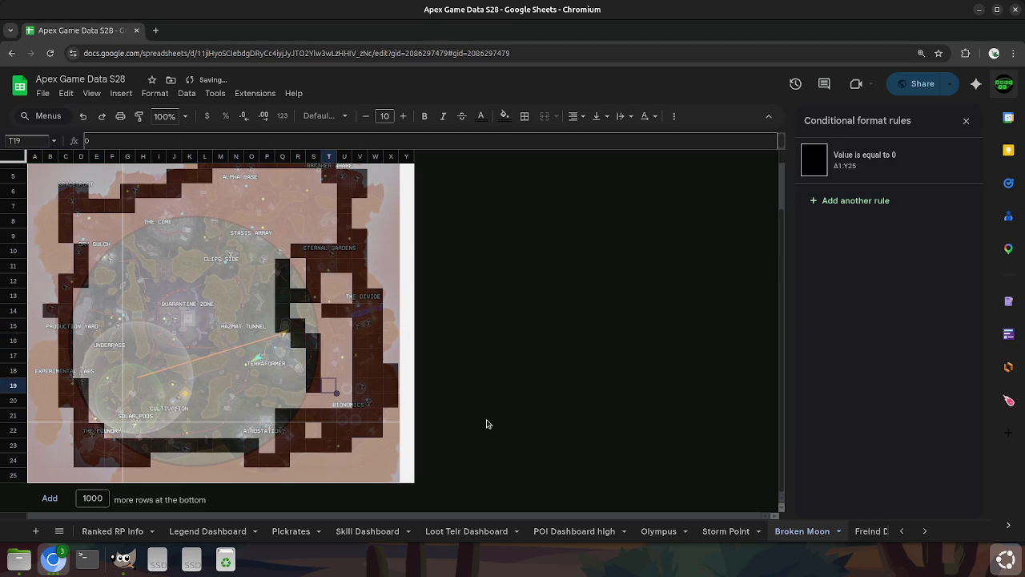
{"action": "key", "text": "Up"}
{"action": "key", "text": "Right"}
{"action": "type", "text": "00"}
{"action": "key", "text": "Down"}
{"action": "type", "text": "0"}
{"action": "key", "text": "Down"}
{"action": "key", "text": "Left"}
{"action": "type", "text": "0"}
{"action": "key", "text": "Left"}
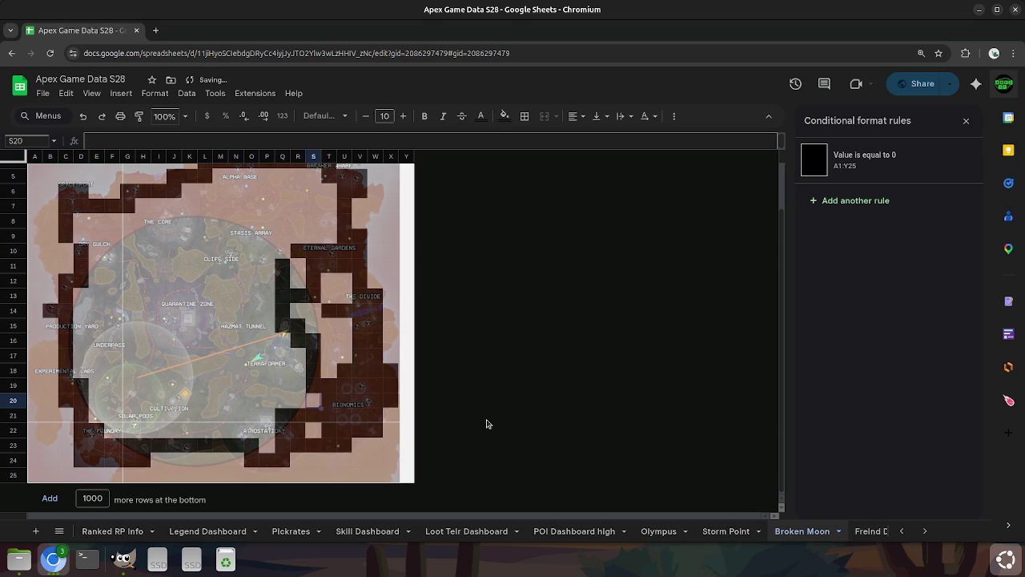
{"action": "type", "text": "0"}
{"action": "key", "text": "Down"}
{"action": "key", "text": "Left"}
{"action": "key", "text": "Left"}
{"action": "key", "text": "Left"}
{"action": "type", "text": "0"}
{"action": "key", "text": "Left"}
{"action": "type", "text": "0"}
{"action": "key", "text": "Left"}
{"action": "type", "text": "0"}
{"action": "key", "text": "Left"}
{"action": "type", "text": "0"}
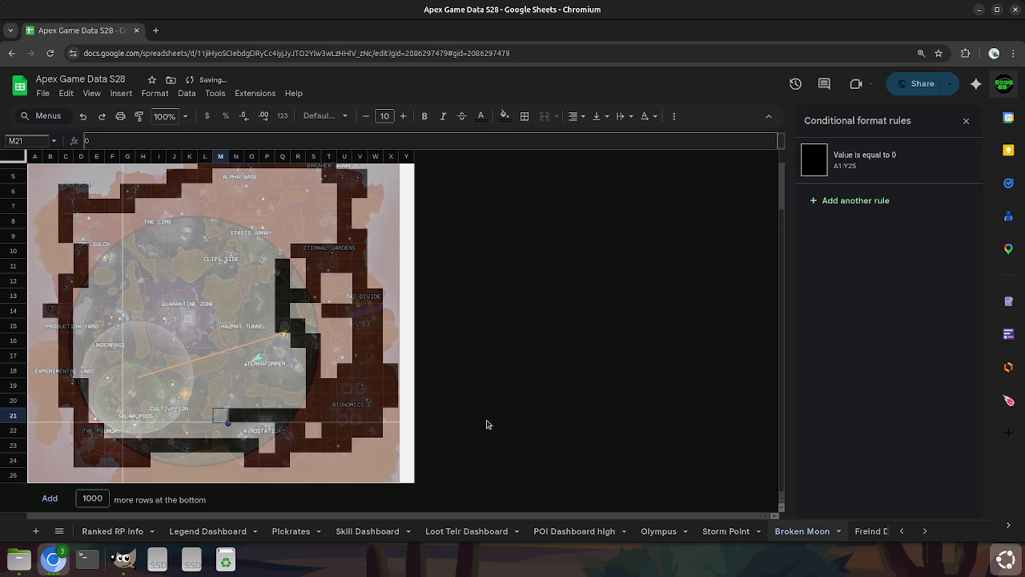
{"action": "key", "text": "Down"}
{"action": "type", "text": "0"}
{"action": "key", "text": "Right"}
{"action": "type", "text": "0"}
{"action": "key", "text": "Right"}
{"action": "key", "text": "Right"}
{"action": "key", "text": "Right"}
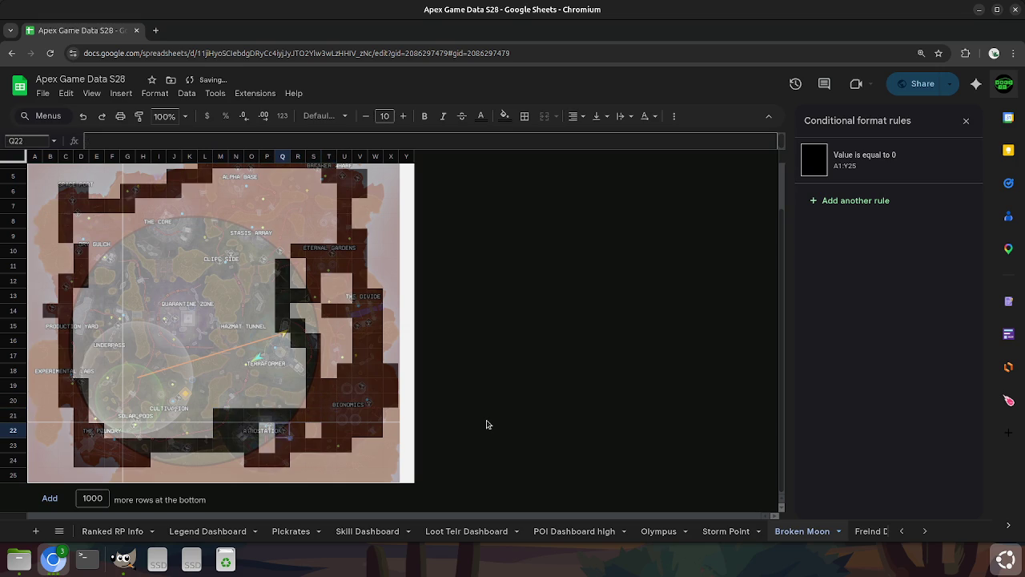
{"action": "key", "text": "Left"}
{"action": "type", "text": "0"}
{"action": "key", "text": "Left"}
{"action": "key", "text": "Left"}
{"action": "key", "text": "Left"}
{"action": "key", "text": "Left"}
{"action": "type", "text": "0"}
{"action": "key", "text": "Left"}
{"action": "type", "text": "0"}
{"action": "key", "text": "Left"}
{"action": "type", "text": "0"}
{"action": "key", "text": "Left"}
{"action": "key", "text": "Left"}
{"action": "key", "text": "Right"}
{"action": "type", "text": "0"}
{"action": "key", "text": "Left"}
{"action": "type", "text": "0"}
{"action": "key", "text": "Left"}
{"action": "key", "text": "Up"}
Fill the remaining row 20–21 cells from H20 onward with 0, plus R19.
{"action": "type", "text": "0"}
{"action": "key", "text": "Right"}
{"action": "key", "text": "Right"}
{"action": "key", "text": "Right"}
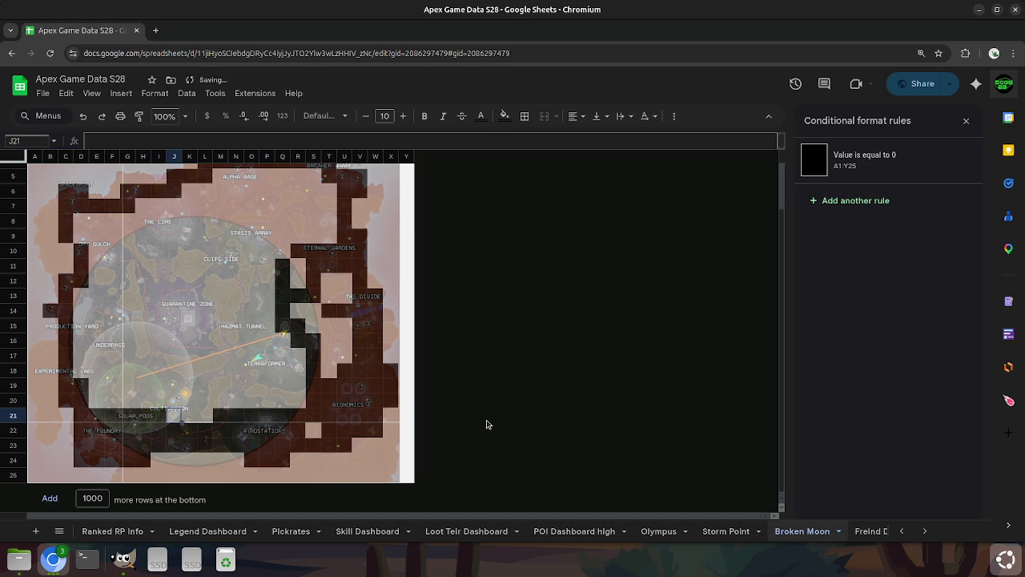
{"action": "key", "text": "Right"}
{"action": "key", "text": "Right"}
{"action": "type", "text": "0"}
{"action": "key", "text": "Left"}
{"action": "type", "text": "0"}
{"action": "key", "text": "Up"}
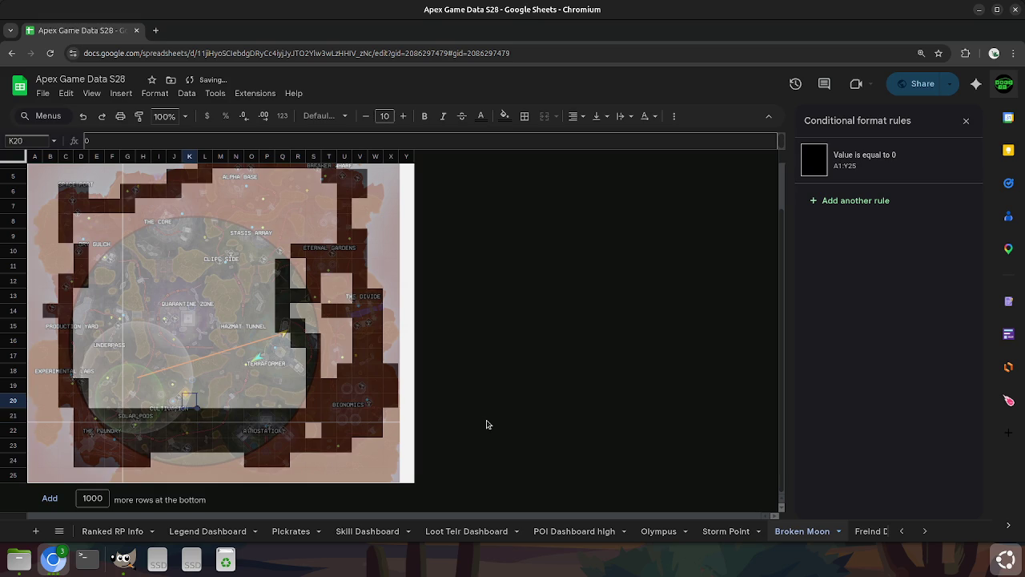
{"action": "key", "text": "Left"}
{"action": "key", "text": "Left"}
{"action": "key", "text": "Left"}
{"action": "key", "text": "Left"}
{"action": "key", "text": "Left"}
{"action": "type", "text": "0"}
{"action": "key", "text": "Left"}
{"action": "type", "text": "0"}
{"action": "key", "text": "Right"}
{"action": "key", "text": "Right"}
{"action": "key", "text": "Right"}
{"action": "key", "text": "Right"}
{"action": "key", "text": "Right"}
{"action": "type", "text": "0\t0\t0\t0\t\t0\t0\t0"}
{"action": "key", "text": "Tab"}
{"action": "key", "text": "Return"}
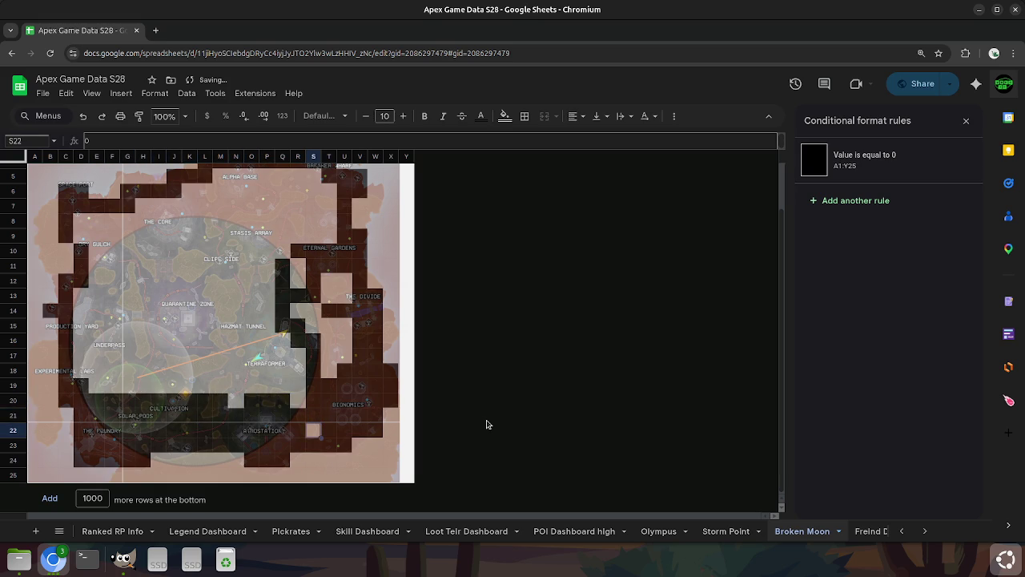
{"action": "key", "text": "Up"}
{"action": "key", "text": "Up"}
{"action": "type", "text": "0"}
{"action": "key", "text": "Up"}
Fill row 19 from P19 leftward to F19, plus M20, with 0.
{"action": "key", "text": "Up"}
{"action": "key", "text": "Left"}
{"action": "key", "text": "Down"}
{"action": "key", "text": "Down"}
{"action": "key", "text": "Left"}
{"action": "key", "text": "0"}
{"action": "key", "text": "Left"}
{"action": "key", "text": "0"}
{"action": "key", "text": "Left"}
{"action": "key", "text": "0"}
{"action": "key", "text": "Left"}
{"action": "key", "text": "0"}
{"action": "key", "text": "Left"}
{"action": "key", "text": "0"}
{"action": "key", "text": "Left"}
{"action": "key", "text": "0"}
{"action": "key", "text": "Left"}
{"action": "key", "text": "0"}
{"action": "key", "text": "Left"}
{"action": "key", "text": "0"}
{"action": "key", "text": "Left"}
{"action": "key", "text": "0"}
{"action": "key", "text": "Left"}
{"action": "key", "text": "0"}
{"action": "key", "text": "Left"}
{"action": "key", "text": "Left"}
{"action": "key", "text": "Right"}
{"action": "key", "text": "Right"}
{"action": "key", "text": "Right"}
{"action": "key", "text": "Right"}
{"action": "key", "text": "Down"}
{"action": "key", "text": "Right"}
{"action": "key", "text": "Right"}
{"action": "key", "text": "Right"}
{"action": "key", "text": "Right"}
{"action": "type", "text": "0"}
{"action": "key", "text": "Left"}
{"action": "key", "text": "Up"}
{"action": "key", "text": "Up"}
{"action": "key", "text": "Right"}
{"action": "key", "text": "Right"}
{"action": "key", "text": "Right"}
{"action": "key", "text": "Right"}
{"action": "key", "text": "Right"}
{"action": "key", "text": "Right"}
{"action": "key", "text": "Right"}
{"action": "type", "text": "0"}
{"action": "key", "text": "Left"}
{"action": "key", "text": "Left"}
{"action": "key", "text": "Left"}
{"action": "type", "text": "0"}
{"action": "key", "text": "Left"}
{"action": "key", "text": "Left"}
{"action": "key", "text": "0"}
{"action": "key", "text": "Left"}
{"action": "key", "text": "0"}
{"action": "key", "text": "Left"}
{"action": "key", "text": "0"}
{"action": "key", "text": "Left"}
{"action": "key", "text": "0"}
{"action": "key", "text": "Left"}
{"action": "key", "text": "0"}
{"action": "key", "text": "Left"}
{"action": "key", "text": "0"}
{"action": "key", "text": "Left"}
{"action": "key", "text": "0"}
{"action": "key", "text": "Left"}
{"action": "key", "text": "0"}
{"action": "key", "text": "Left"}
Fill D18–E18 and row 17 from E17 rightward to M17 with 0.
{"action": "key", "text": "0"}
{"action": "key", "text": "Left"}
{"action": "key", "text": "0"}
{"action": "key", "text": "Left"}
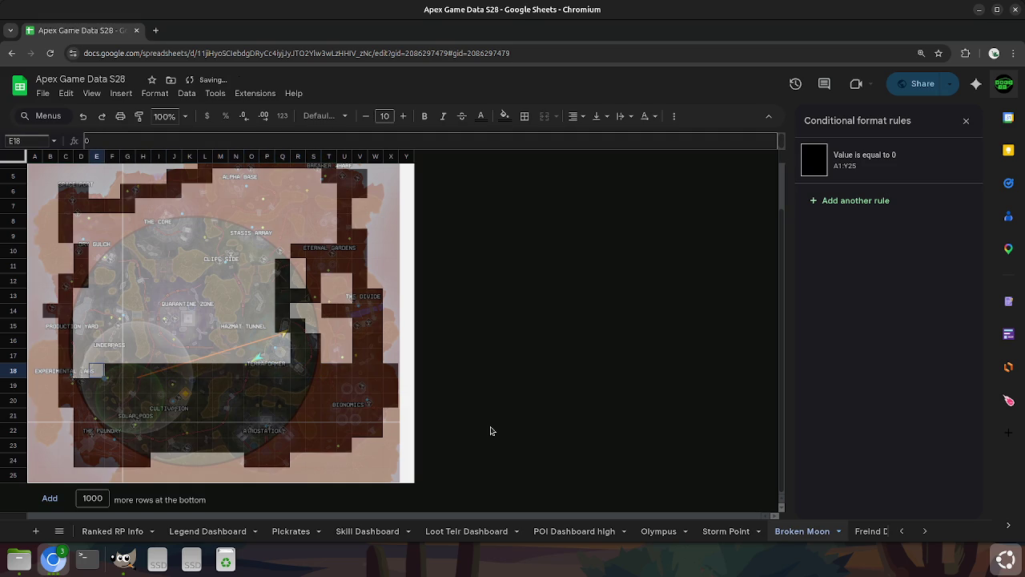
{"action": "type", "text": "0"}
{"action": "key", "text": "Left"}
{"action": "type", "text": "0"}
{"action": "key", "text": "Up"}
{"action": "key", "text": "Right"}
{"action": "key", "text": "Right"}
{"action": "key", "text": "0"}
{"action": "key", "text": "Right"}
{"action": "key", "text": "0"}
{"action": "key", "text": "Right"}
{"action": "key", "text": "0"}
{"action": "key", "text": "Right"}
{"action": "key", "text": "0"}
{"action": "key", "text": "Right"}
{"action": "key", "text": "0"}
{"action": "key", "text": "Right"}
{"action": "key", "text": "0"}
{"action": "key", "text": "Right"}
{"action": "key", "text": "0"}
{"action": "key", "text": "Right"}
{"action": "key", "text": "0"}
{"action": "key", "text": "Right"}
{"action": "key", "text": "0"}
{"action": "key", "text": "Right"}
Fill P17–Q17 and row 16 leftward to L16 with 0.
{"action": "key", "text": "0"}
{"action": "key", "text": "Right"}
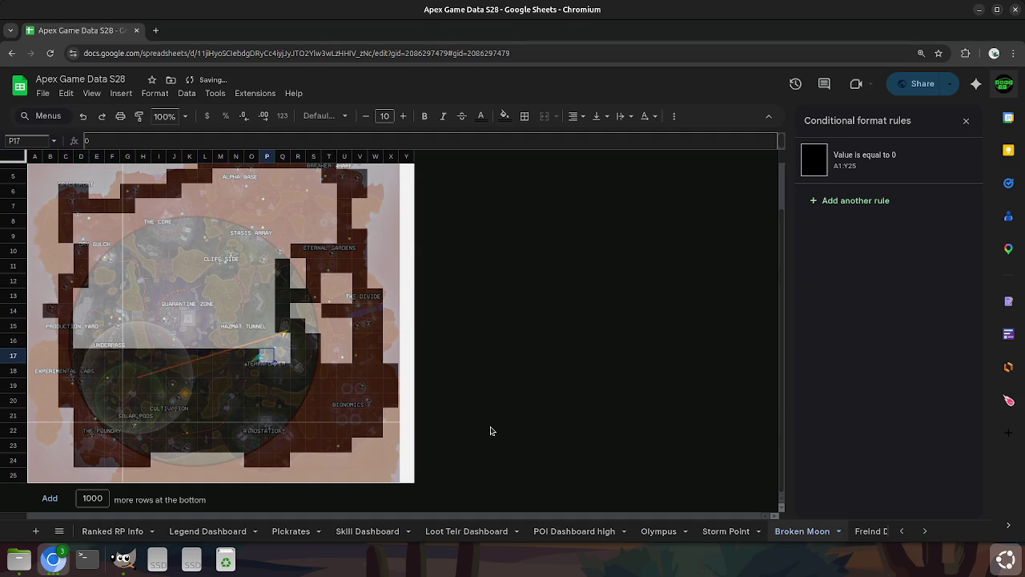
{"action": "key", "text": "0"}
{"action": "key", "text": "Right"}
{"action": "key", "text": "0"}
{"action": "key", "text": "Up"}
{"action": "key", "text": "0"}
{"action": "key", "text": "Left"}
{"action": "key", "text": "0"}
{"action": "key", "text": "Left"}
{"action": "key", "text": "0"}
{"action": "key", "text": "Left"}
{"action": "key", "text": "0"}
{"action": "key", "text": "Left"}
{"action": "key", "text": "0"}
{"action": "key", "text": "Left"}
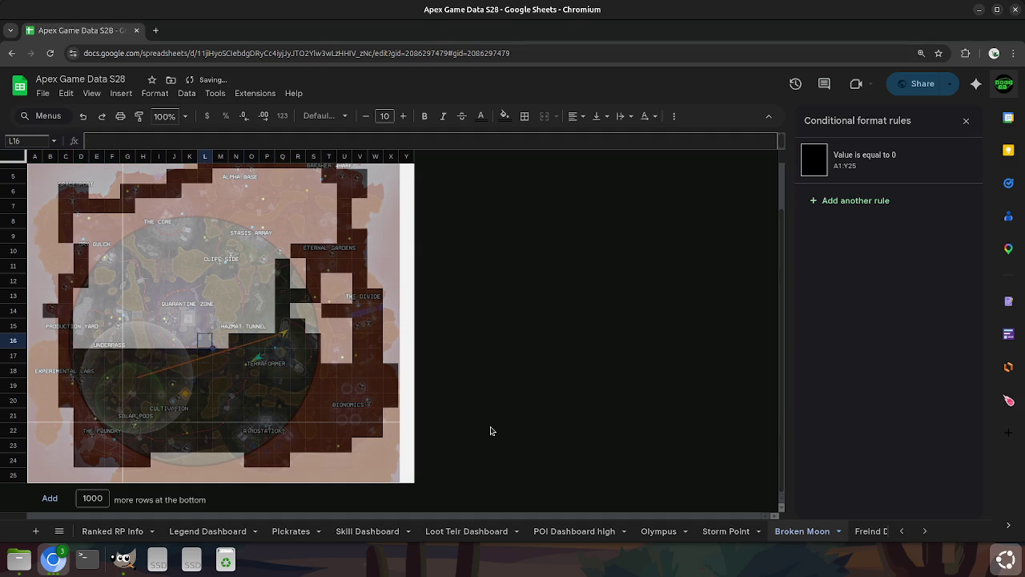
{"action": "key", "text": "0"}
{"action": "key", "text": "Left"}
{"action": "key", "text": "0"}
{"action": "key", "text": "Left"}
{"action": "key", "text": "0"}
{"action": "key", "text": "Left"}
{"action": "key", "text": "0"}
{"action": "key", "text": "Left"}
{"action": "key", "text": "0"}
{"action": "key", "text": "Left"}
Finish row 16 down to D16 and fill row 13 from E13 to N13 with 0.
{"action": "key", "text": "0"}
{"action": "key", "text": "Left"}
{"action": "key", "text": "0"}
{"action": "key", "text": "Left"}
{"action": "key", "text": "0"}
{"action": "key", "text": "Left"}
{"action": "key", "text": "0"}
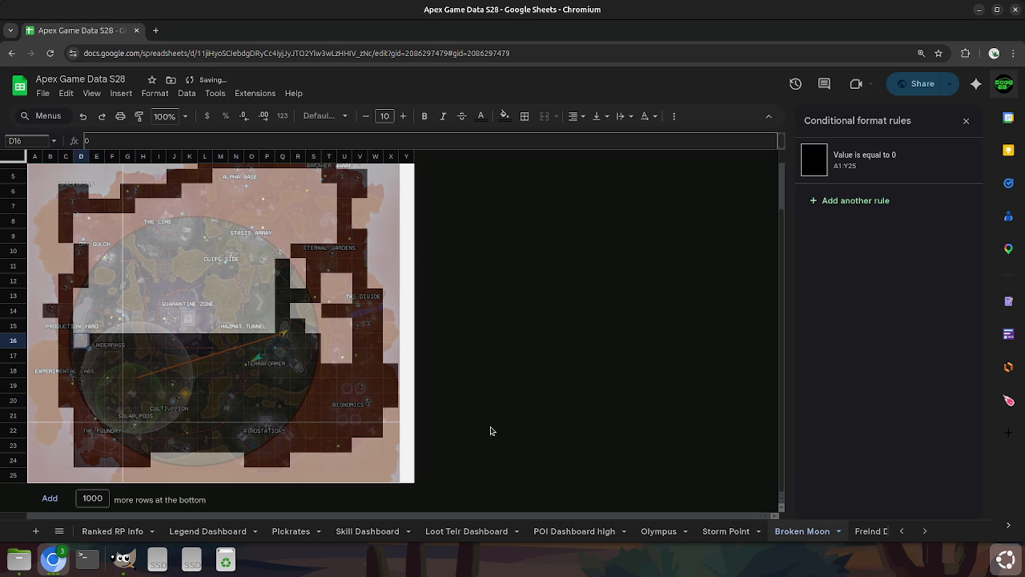
{"action": "key", "text": "Up"}
{"action": "key", "text": "Up"}
{"action": "key", "text": "Up"}
{"action": "key", "text": "Right"}
{"action": "key", "text": "Right"}
{"action": "key", "text": "0"}
{"action": "key", "text": "Right"}
{"action": "key", "text": "0"}
{"action": "key", "text": "Right"}
{"action": "key", "text": "0"}
{"action": "key", "text": "Right"}
{"action": "key", "text": "0"}
{"action": "key", "text": "Right"}
{"action": "key", "text": "0"}
{"action": "key", "text": "Right"}
{"action": "key", "text": "0"}
{"action": "key", "text": "Right"}
Fill row 13 cells N–P and the row 15 cells moving left with 0.
{"action": "key", "text": "0"}
{"action": "key", "text": "Right"}
{"action": "key", "text": "0"}
{"action": "key", "text": "Right"}
{"action": "key", "text": "0"}
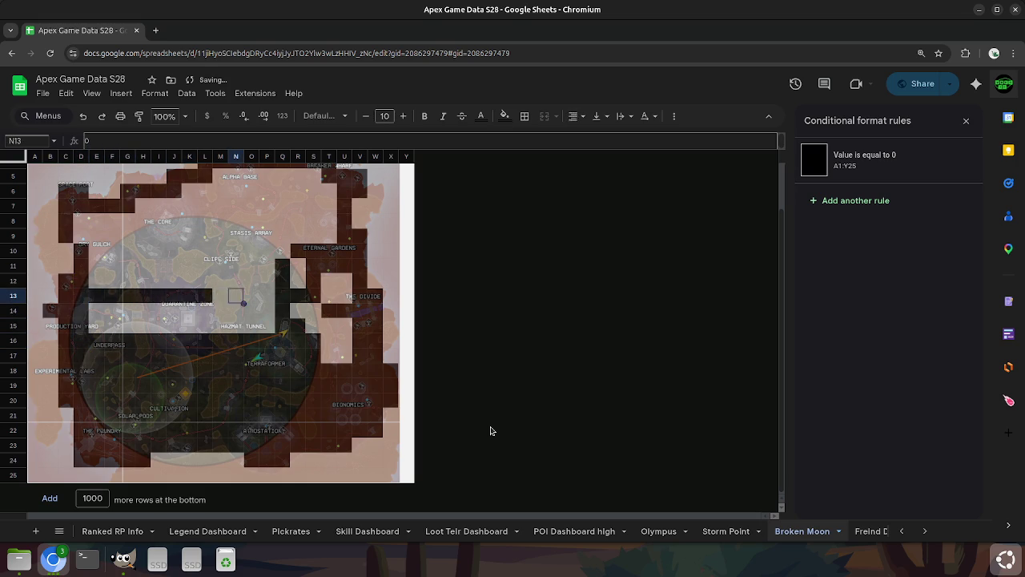
{"action": "key", "text": "Right"}
{"action": "key", "text": "0"}
{"action": "key", "text": "Right"}
{"action": "key", "text": "0"}
{"action": "key", "text": "Down"}
{"action": "type", "text": "0"}
{"action": "key", "text": "Down"}
{"action": "key", "text": "0"}
{"action": "key", "text": "Left"}
{"action": "key", "text": "0"}
{"action": "key", "text": "Left"}
{"action": "key", "text": "0"}
{"action": "key", "text": "Left"}
{"action": "key", "text": "0"}
{"action": "key", "text": "Left"}
{"action": "key", "text": "0"}
{"action": "key", "text": "Left"}
Fill E15 and E14 through H14 with 0.
{"action": "key", "text": "0"}
{"action": "key", "text": "Left"}
{"action": "key", "text": "0"}
{"action": "key", "text": "Left"}
{"action": "key", "text": "0"}
{"action": "key", "text": "Left"}
{"action": "key", "text": "0"}
{"action": "key", "text": "Left"}
{"action": "key", "text": "0"}
{"action": "key", "text": "Left"}
{"action": "key", "text": "0"}
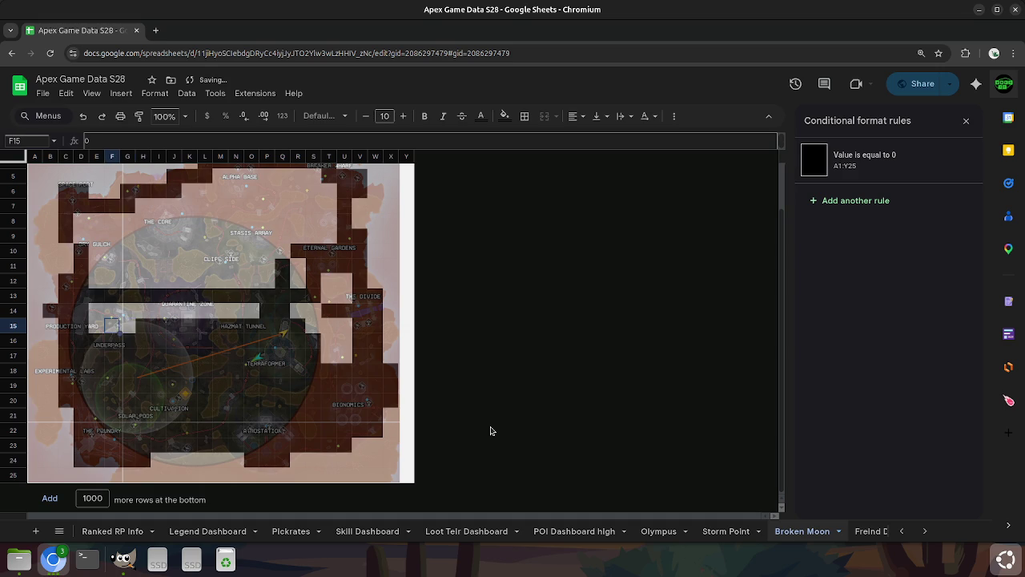
{"action": "key", "text": "Left"}
{"action": "key", "text": "0"}
{"action": "key", "text": "Up"}
{"action": "key", "text": "0"}
{"action": "key", "text": "Right"}
{"action": "key", "text": "0"}
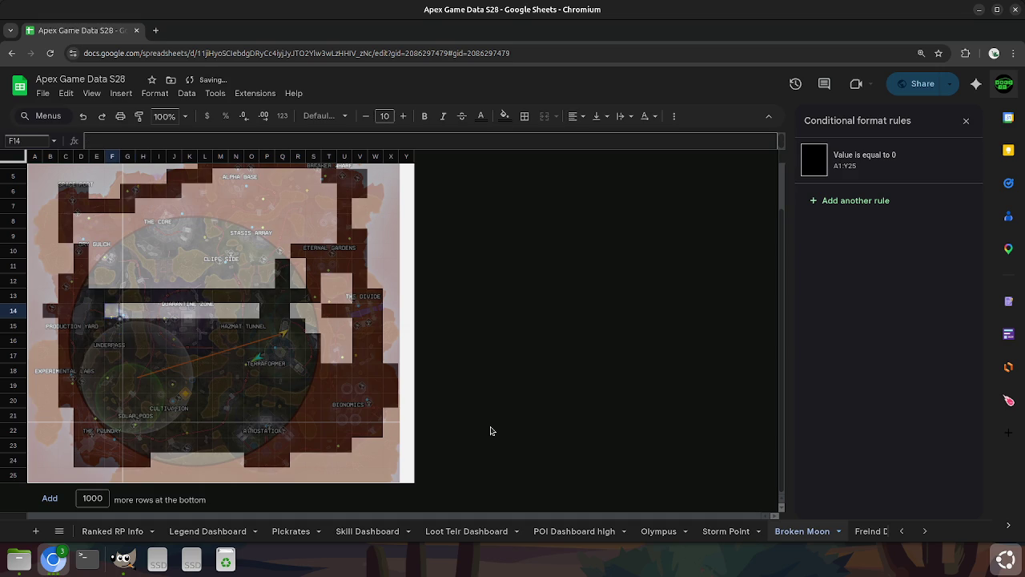
{"action": "key", "text": "Right"}
{"action": "key", "text": "0"}
{"action": "key", "text": "Right"}
{"action": "key", "text": "0"}
{"action": "key", "text": "Right"}
{"action": "key", "text": "Right"}
Fill row 14 cells I–O, R14, T16–T17 and U15–U17 with 0.
{"action": "key", "text": "Right"}
{"action": "key", "text": "Right"}
{"action": "key", "text": "0"}
{"action": "key", "text": "Right"}
{"action": "key", "text": "0"}
{"action": "key", "text": "Right"}
{"action": "key", "text": "0"}
{"action": "key", "text": "Right"}
{"action": "key", "text": "Left"}
{"action": "key", "text": "Left"}
{"action": "key", "text": "Left"}
{"action": "key", "text": "Left"}
{"action": "key", "text": "0"}
{"action": "key", "text": "Right"}
{"action": "key", "text": "Right"}
{"action": "key", "text": "Right"}
{"action": "key", "text": "Right"}
{"action": "key", "text": "Right"}
{"action": "key", "text": "0"}
{"action": "key", "text": "Right"}
{"action": "key", "text": "0"}
{"action": "key", "text": "Right"}
{"action": "key", "text": "0"}
{"action": "key", "text": "Right"}
{"action": "key", "text": "Down"}
{"action": "key", "text": "Right"}
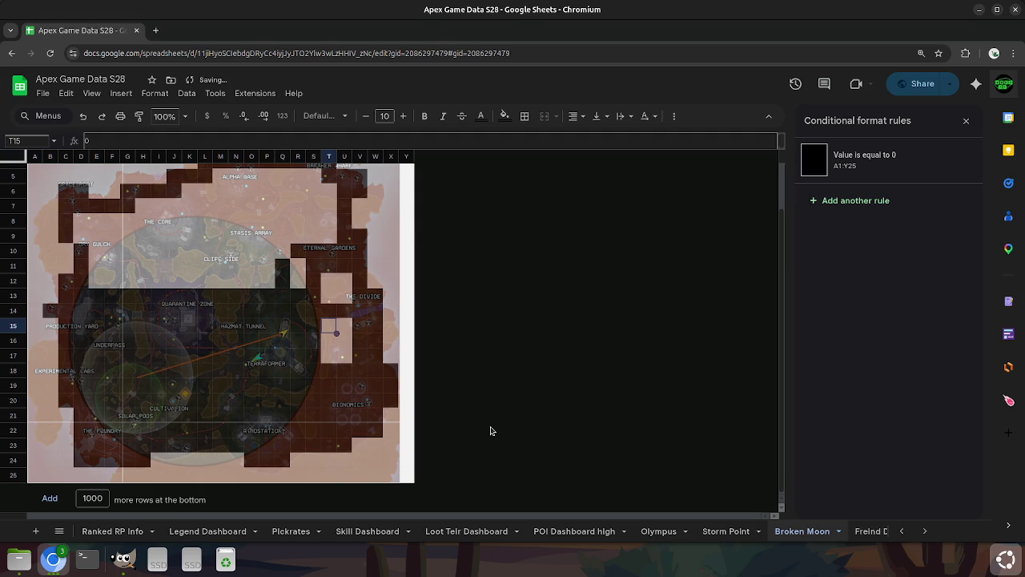
{"action": "key", "text": "Down"}
{"action": "type", "text": "0"}
{"action": "key", "text": "Down"}
{"action": "key", "text": "0"}
{"action": "key", "text": "Right"}
{"action": "key", "text": "0"}
{"action": "key", "text": "Up"}
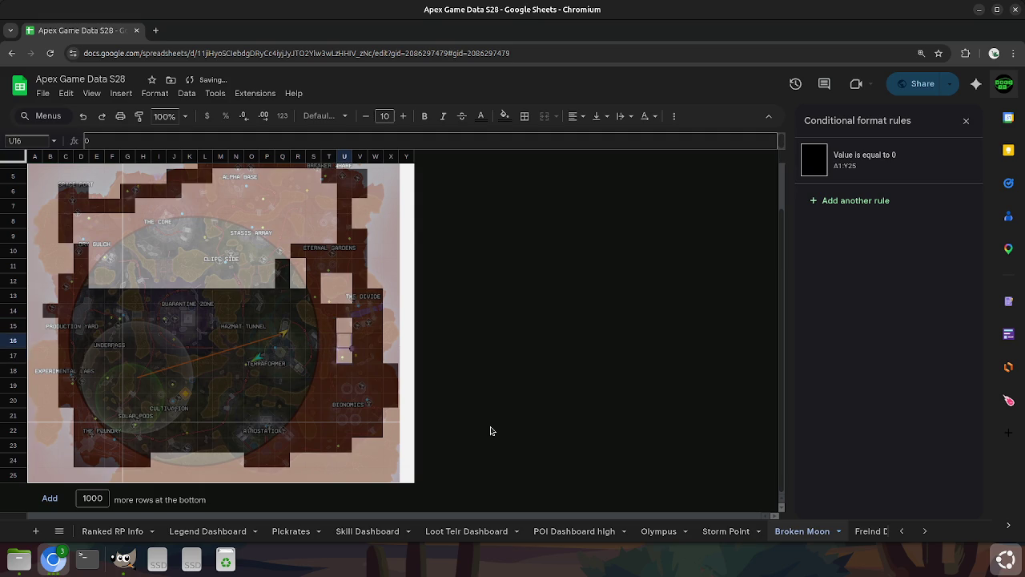
{"action": "key", "text": "0"}
{"action": "key", "text": "Up"}
{"action": "type", "text": "0"}
Fill X15 through X17 on the map's right edge with 0.
{"action": "key", "text": "Right"}
{"action": "key", "text": "Right"}
{"action": "key", "text": "Right"}
{"action": "key", "text": "Up"}
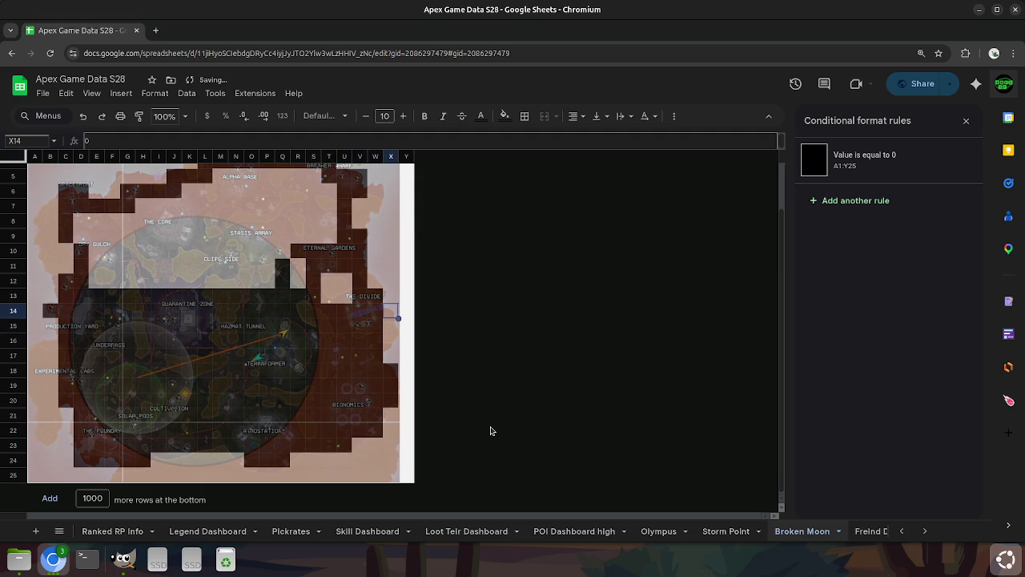
{"action": "key", "text": "Down"}
{"action": "key", "text": "0"}
{"action": "key", "text": "Down"}
{"action": "key", "text": "0"}
{"action": "key", "text": "Down"}
{"action": "type", "text": "0"}
{"action": "key", "text": "Left"}
{"action": "key", "text": "Left"}
{"action": "key", "text": "Right"}
{"action": "key", "text": "Right"}
Fill column N rows 5–10 at the top of the map with 0.
{"action": "key", "text": "Left"}
{"action": "key", "text": "Up"}
{"action": "key", "text": "Left"}
{"action": "key", "text": "Up"}
{"action": "key", "text": "Up"}
{"action": "key", "text": "Left"}
{"action": "key", "text": "Up"}
{"action": "key", "text": "Up"}
{"action": "key", "text": "Up"}
{"action": "key", "text": "Left"}
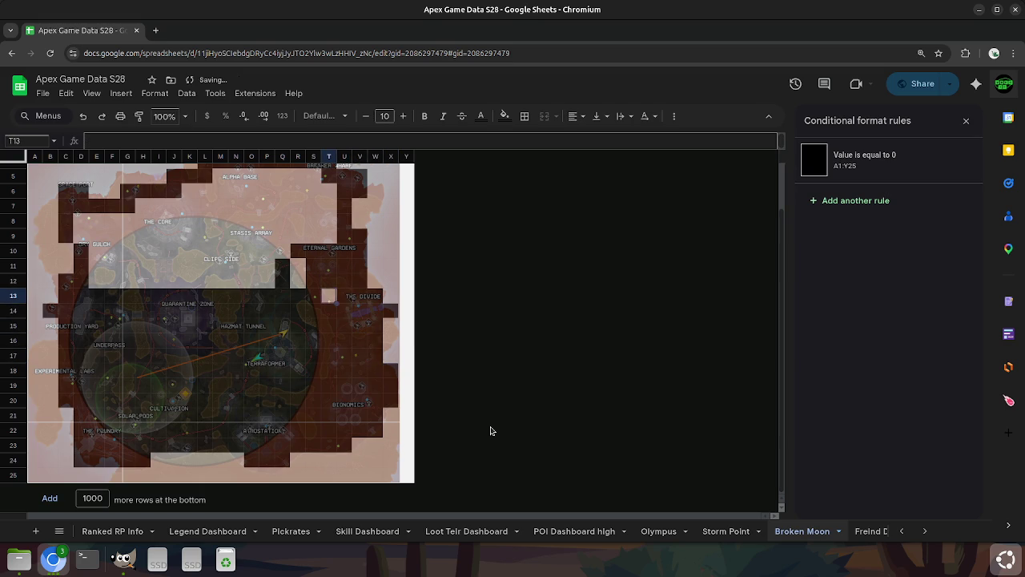
Fill N12 through R12 and R11 back to O11 with 0.
{"action": "key", "text": "Up"}
{"action": "key", "text": "Up"}
{"action": "key", "text": "Up"}
{"action": "key", "text": "Up"}
{"action": "key", "text": "Up"}
{"action": "key", "text": "Up"}
{"action": "key", "text": "Up"}
{"action": "key", "text": "Up"}
{"action": "key", "text": "Up"}
{"action": "key", "text": "Down"}
{"action": "key", "text": "Down"}
{"action": "key", "text": "Down"}
{"action": "key", "text": "Left"}
{"action": "key", "text": "Left"}
{"action": "key", "text": "Left"}
{"action": "key", "text": "Left"}
{"action": "key", "text": "Left"}
{"action": "key", "text": "Left"}
{"action": "key", "text": "Left"}
{"action": "key", "text": "Right"}
{"action": "type", "text": "0 0 0 0 0 0"}
{"action": "key", "text": "Down"}
{"action": "type", "text": "0\t0\t0\t0\t0"}
{"action": "key", "text": "Up"}
{"action": "type", "text": "0"}
{"action": "key", "text": "Left"}
{"action": "type", "text": "0"}
{"action": "key", "text": "Left"}
{"action": "key", "text": "Up"}
{"action": "key", "text": "Up"}
{"action": "key", "text": "Up"}
{"action": "key", "text": "Up"}
{"action": "key", "text": "Up"}
Fill the light gaps at Q6, S8, P9, R7, P7, O8 and K7 with 0.
{"action": "key", "text": "Right"}
{"action": "key", "text": "Right"}
{"action": "key", "text": "Left"}
{"action": "key", "text": "Right"}
{"action": "key", "text": "Right"}
{"action": "key", "text": "Right"}
{"action": "key", "text": "Down"}
{"action": "key", "text": "Down"}
{"action": "key", "text": "Down"}
{"action": "key", "text": "Left"}
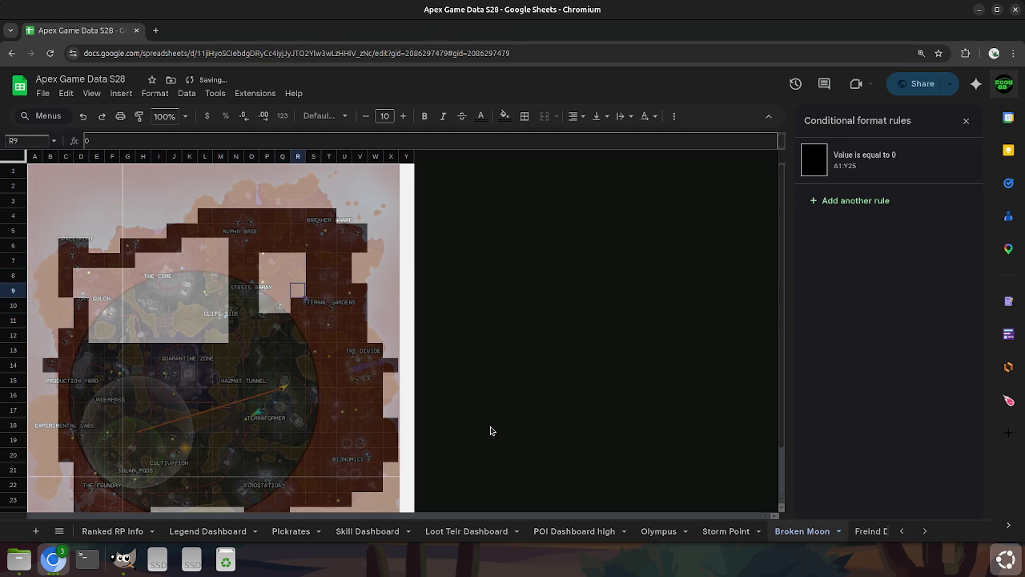
{"action": "key", "text": "Down"}
{"action": "key", "text": "Left"}
{"action": "key", "text": "Left"}
{"action": "key", "text": "Up"}
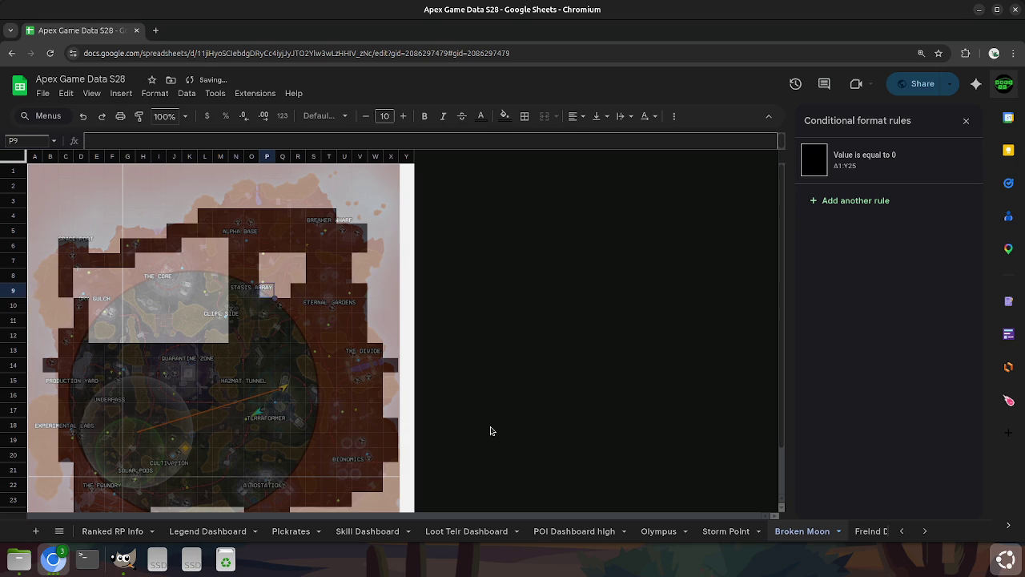
{"action": "key", "text": "Up"}
{"action": "key", "text": "Right"}
{"action": "key", "text": "Up"}
{"action": "key", "text": "Right"}
{"action": "key", "text": "Down"}
{"action": "key", "text": "Up"}
{"action": "key", "text": "Left"}
{"action": "key", "text": "Left"}
{"action": "key", "text": "Down"}
{"action": "key", "text": "Left"}
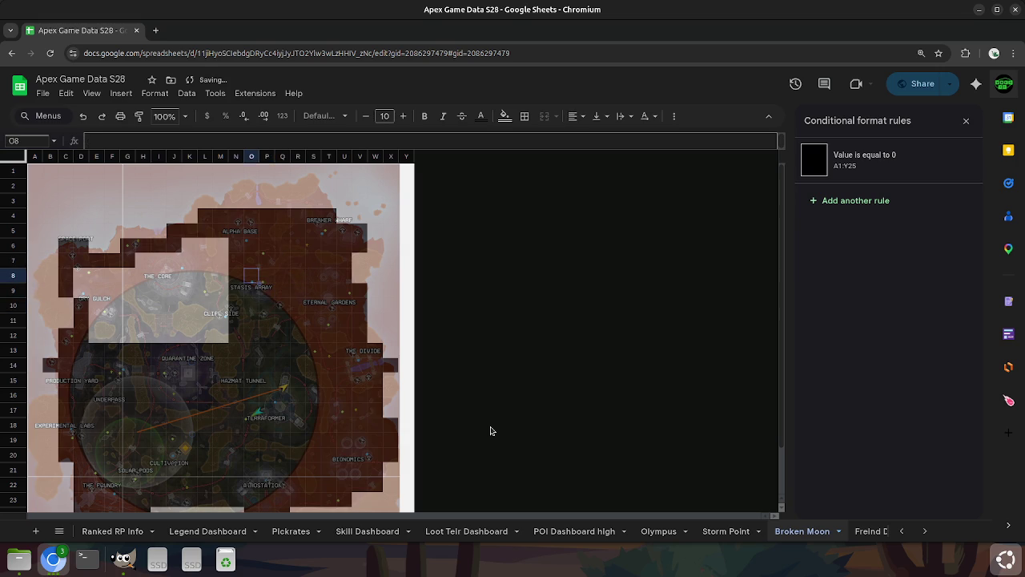
{"action": "key", "text": "Up"}
{"action": "key", "text": "Left"}
{"action": "key", "text": "Left"}
{"action": "key", "text": "Left"}
{"action": "key", "text": "Left"}
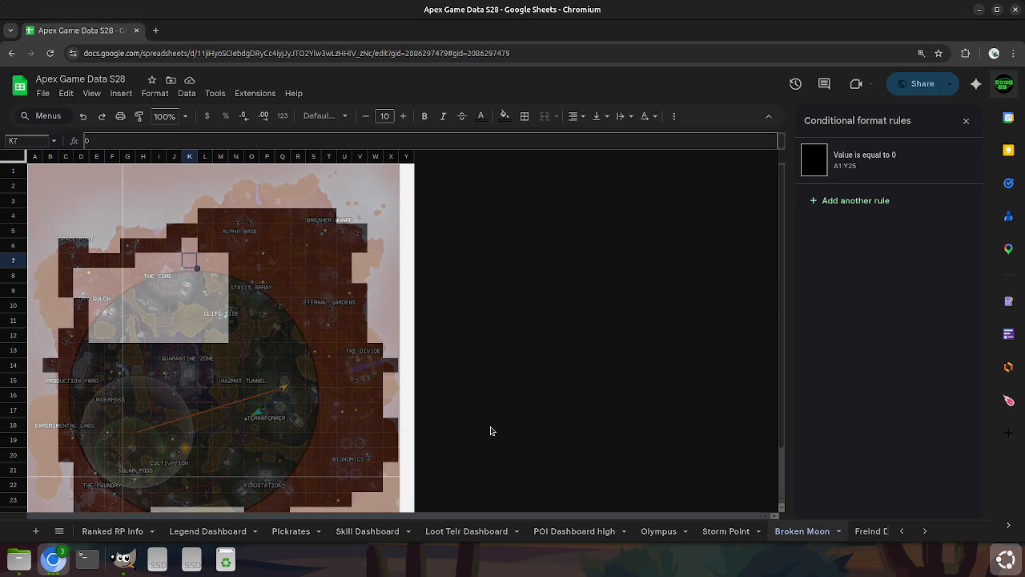
Put 0 in the remaining light cells at M7, M12, K12, E12 and E8.
{"action": "key", "text": "Right"}
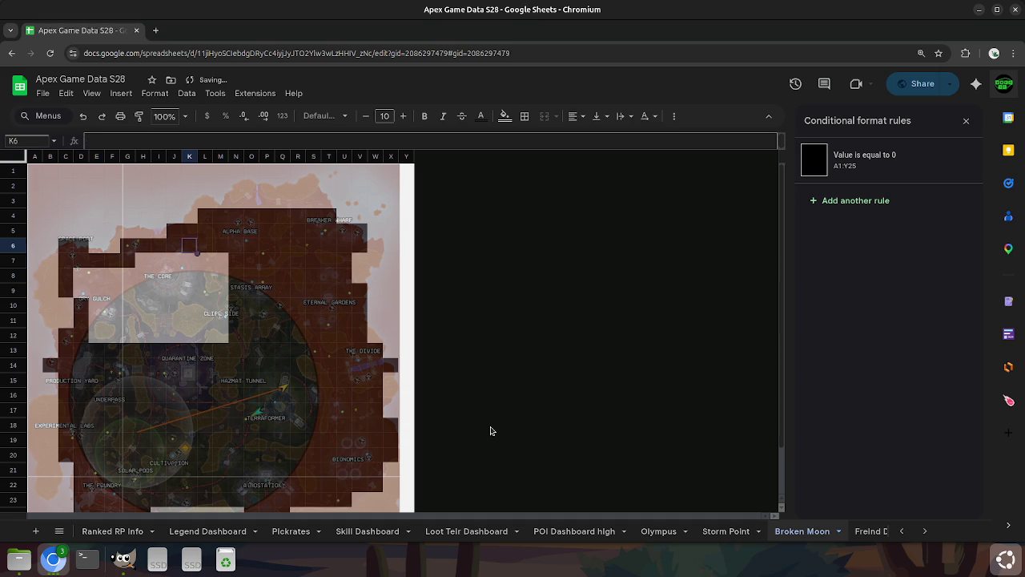
{"action": "key", "text": "Right"}
{"action": "key", "text": "Down"}
{"action": "key", "text": "Down"}
{"action": "key", "text": "Down"}
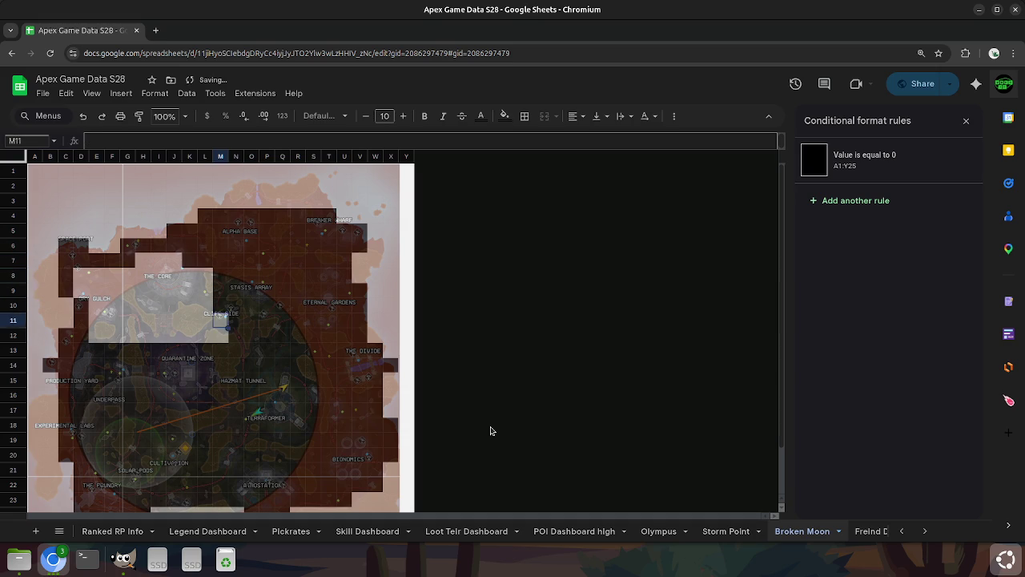
{"action": "key", "text": "Down"}
{"action": "key", "text": "Down"}
{"action": "key", "text": "Left"}
{"action": "key", "text": "Left"}
{"action": "key", "text": "Left"}
{"action": "key", "text": "Left"}
{"action": "key", "text": "Left"}
{"action": "key", "text": "Left"}
{"action": "key", "text": "Left"}
{"action": "key", "text": "Left"}
{"action": "key", "text": "Up"}
{"action": "key", "text": "Up"}
{"action": "key", "text": "Up"}
{"action": "key", "text": "Left"}
{"action": "key", "text": "Up"}
{"action": "key", "text": "Right"}
{"action": "key", "text": "Right"}
{"action": "key", "text": "Right"}
{"action": "key", "text": "Right"}
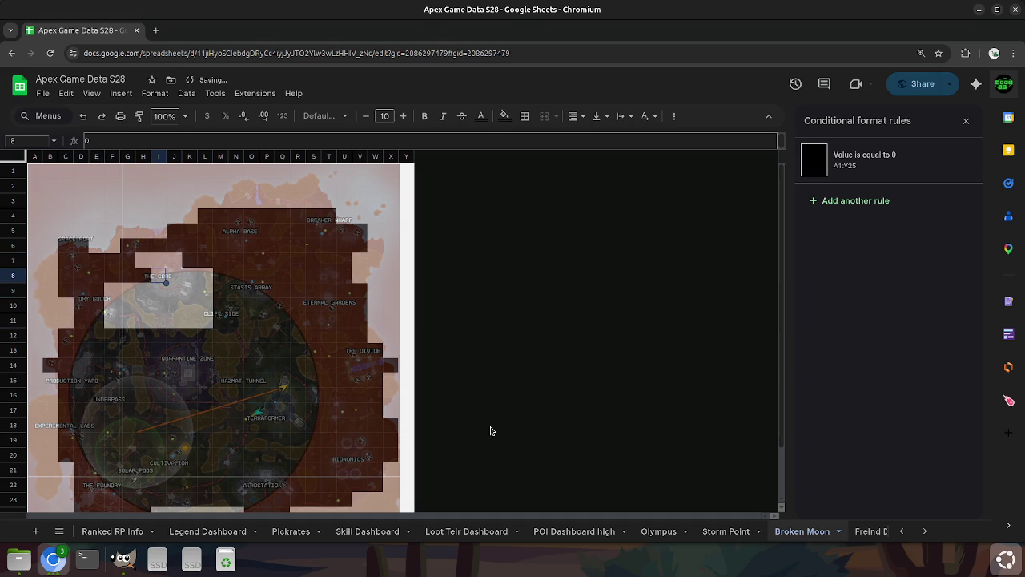
{"action": "key", "text": "Up"}
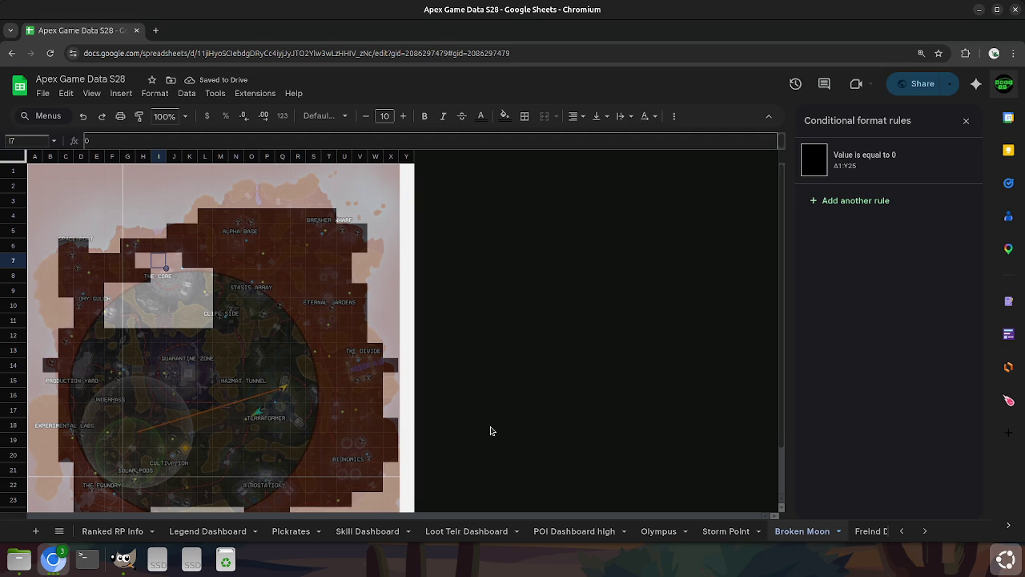
Fill I7, J7, L9, H11, I10 and J9 with 0 to darken them.
{"action": "key", "text": "Right"}
{"action": "key", "text": "Down"}
{"action": "key", "text": "Right"}
{"action": "key", "text": "Up"}
{"action": "key", "text": "Left"}
{"action": "key", "text": "Right"}
{"action": "key", "text": "Down"}
{"action": "key", "text": "Right"}
{"action": "key", "text": "Down"}
{"action": "key", "text": "Down"}
{"action": "key", "text": "Down"}
{"action": "key", "text": "Left"}
{"action": "key", "text": "Left"}
{"action": "key", "text": "Left"}
{"action": "key", "text": "Left"}
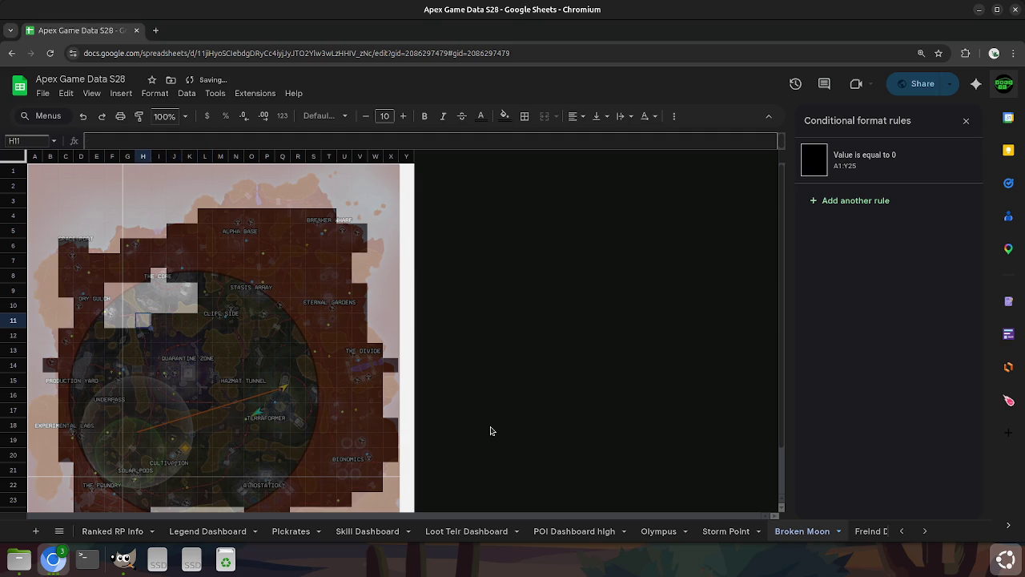
{"action": "key", "text": "Left"}
{"action": "key", "text": "Left"}
{"action": "key", "text": "Up"}
{"action": "key", "text": "Right"}
{"action": "key", "text": "Right"}
{"action": "key", "text": "Right"}
{"action": "key", "text": "Right"}
{"action": "key", "text": "Up"}
{"action": "key", "text": "Left"}
{"action": "key", "text": "Left"}
{"action": "key", "text": "Left"}
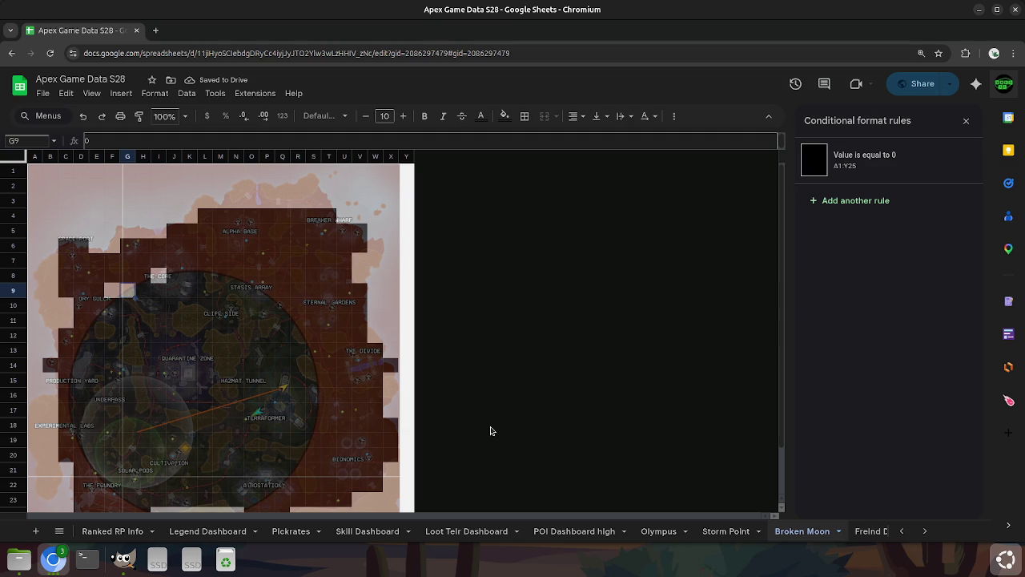
Edit G9, then zero I8 and J9 to close the last gaps near The Core.
{"action": "key", "text": "BackSpace"}
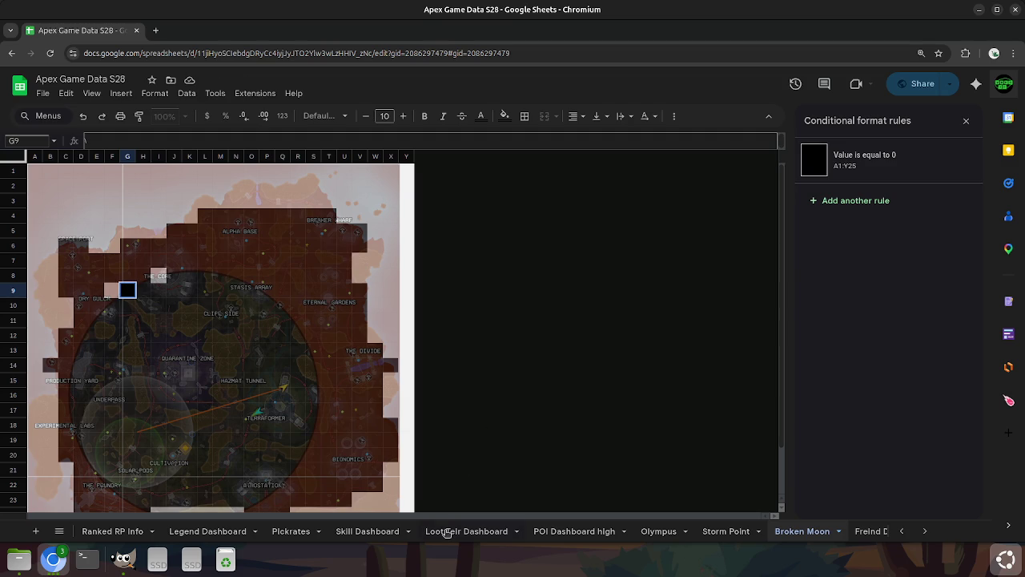
{"action": "key", "text": "Left"}
{"action": "key", "text": "Right"}
{"action": "key", "text": "Right"}
{"action": "key", "text": "Up"}
{"action": "key", "text": "Right"}
{"action": "key", "text": "Right"}
{"action": "key", "text": "Down"}
Enter the label 'Breaker Wharf' in cell T4, just left of the map's right edge.
{"action": "scroll", "coordinate": [279, 401], "scroll_direction": "down", "scroll_amount": 3}
{"action": "scroll", "coordinate": [279, 401], "scroll_direction": "up", "scroll_amount": 3}
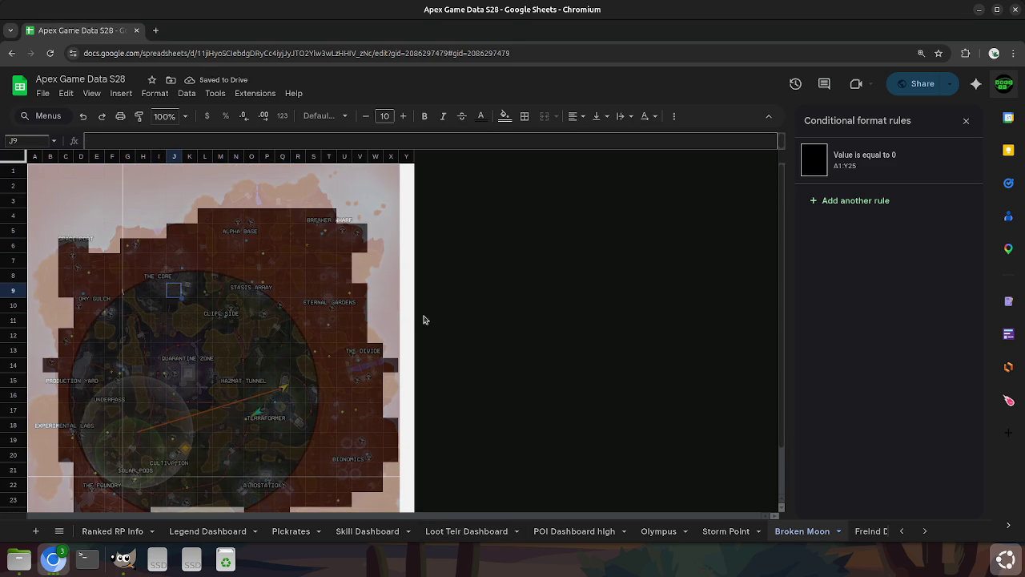
{"action": "left_click", "coordinate": [407, 233]}
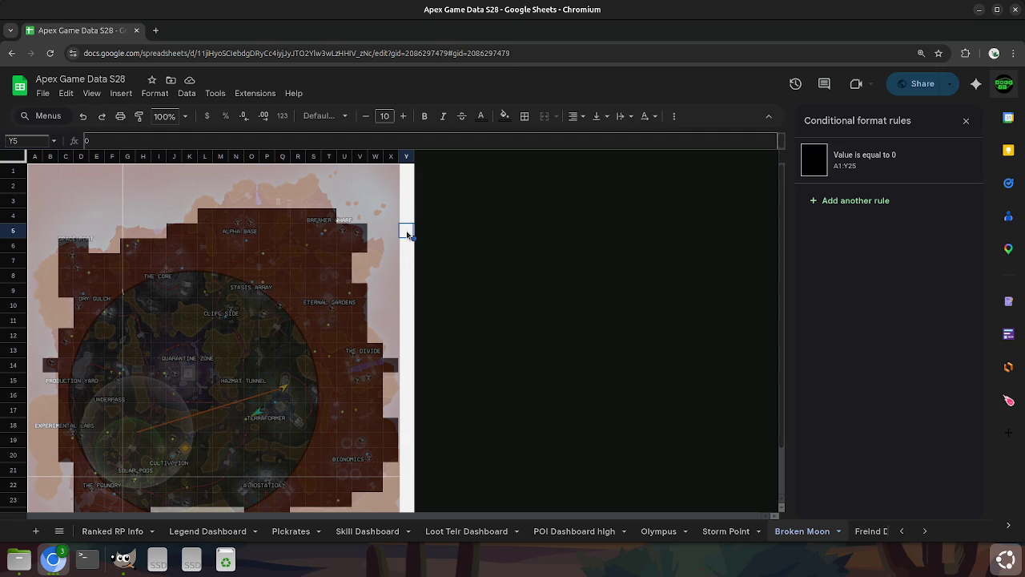
{"action": "key", "text": "Left"}
{"action": "key", "text": "Left"}
{"action": "key", "text": "Left"}
{"action": "key", "text": "Up"}
{"action": "key", "text": "Left"}
{"action": "key", "text": "Left"}
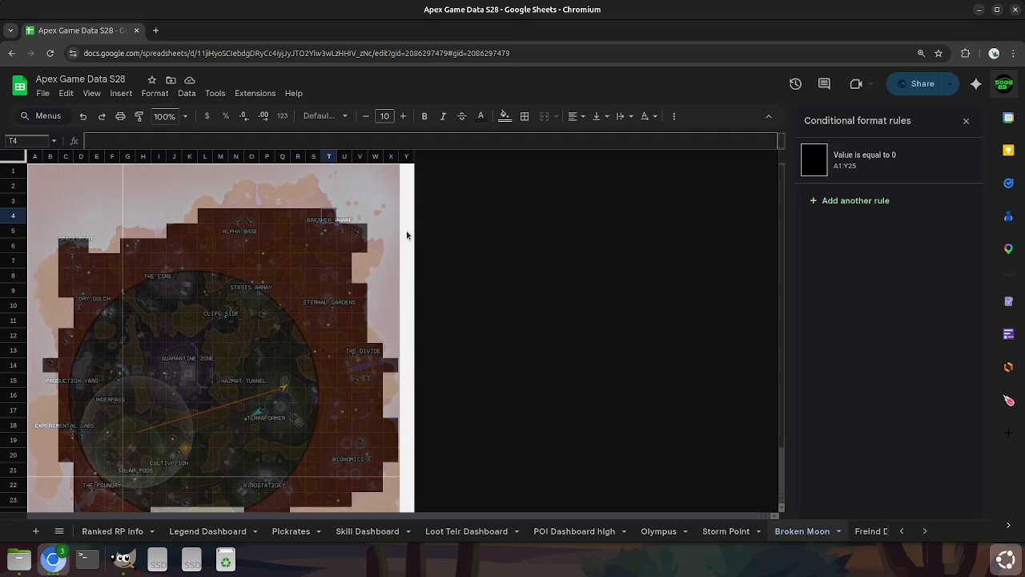
{"action": "type", "text": "Breaker "}
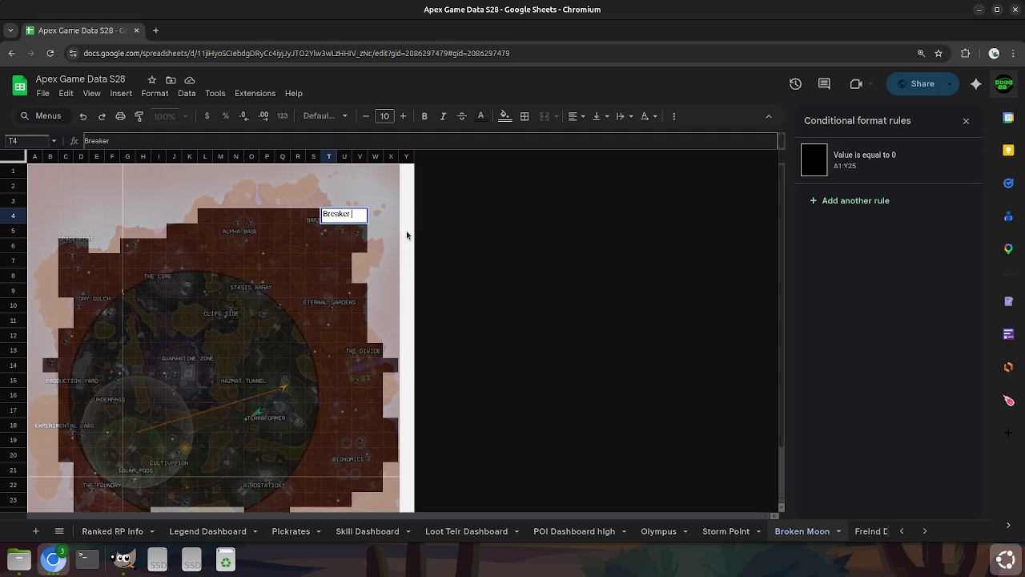
{"action": "type", "text": "Wharf"}
{"action": "key", "text": "Return"}
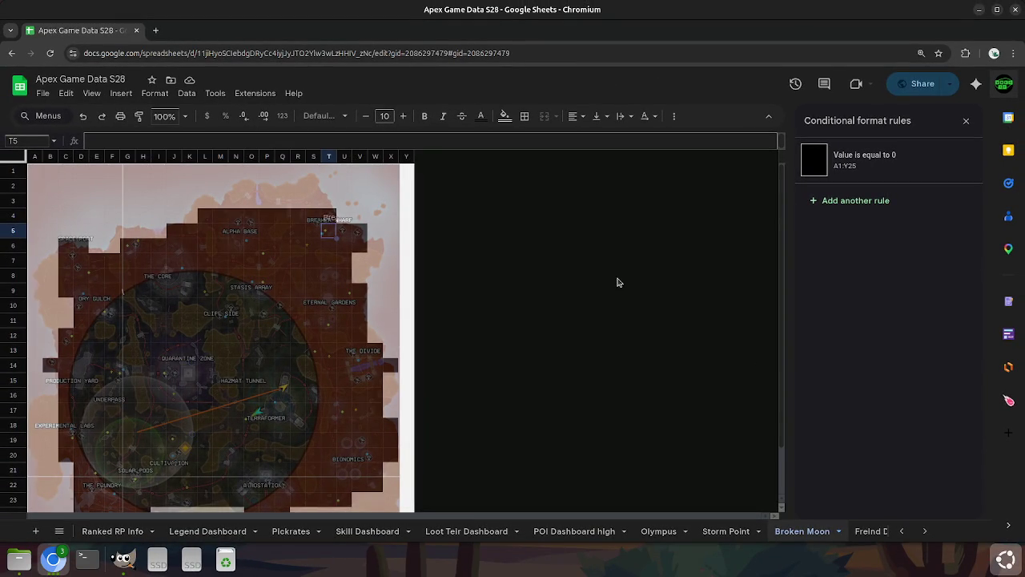
Label the map cells 'Alpha Base' and 'The Core'.
{"action": "key", "text": "Left"}
{"action": "key", "text": "Left"}
{"action": "key", "text": "Left"}
{"action": "key", "text": "Left"}
{"action": "key", "text": "Left"}
{"action": "key", "text": "Left"}
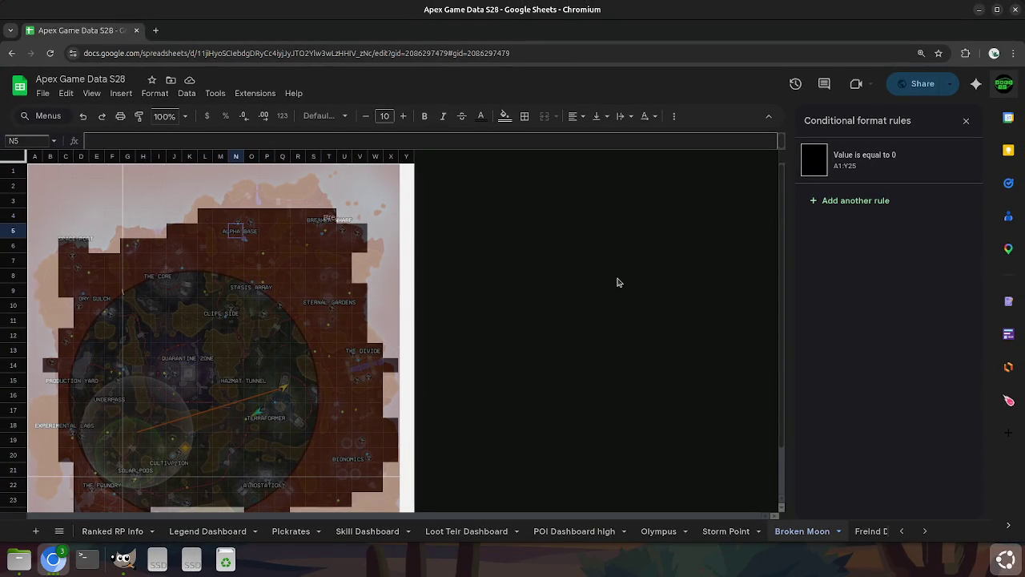
{"action": "type", "text": "Al"}
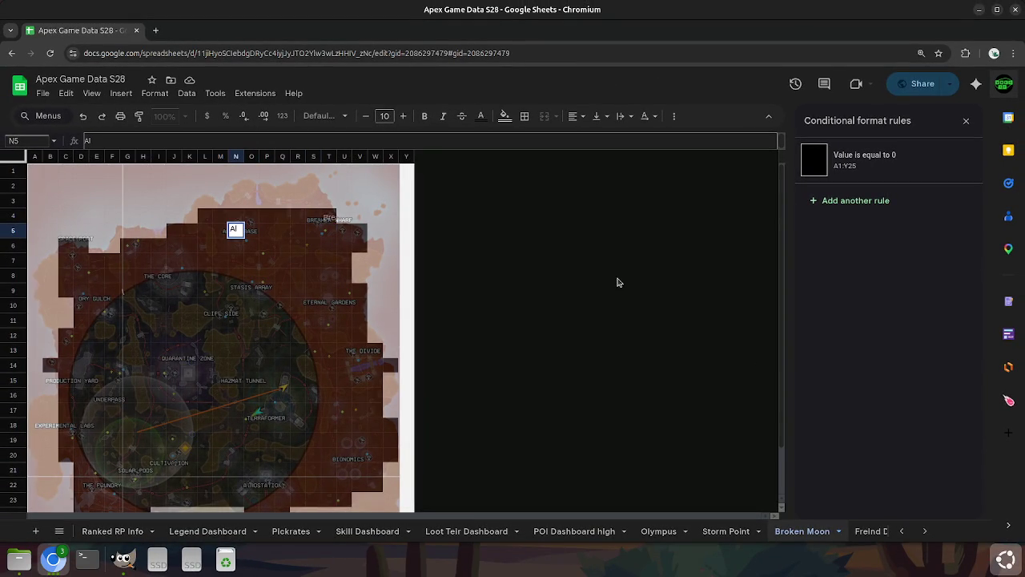
{"action": "type", "text": "pha"}
{"action": "type", "text": " Base"}
{"action": "key", "text": "Return"}
{"action": "key", "text": "Left"}
{"action": "key", "text": "Down"}
{"action": "key", "text": "Left"}
{"action": "key", "text": "Left"}
{"action": "key", "text": "Left"}
{"action": "key", "text": "Down"}
{"action": "key", "text": "Left"}
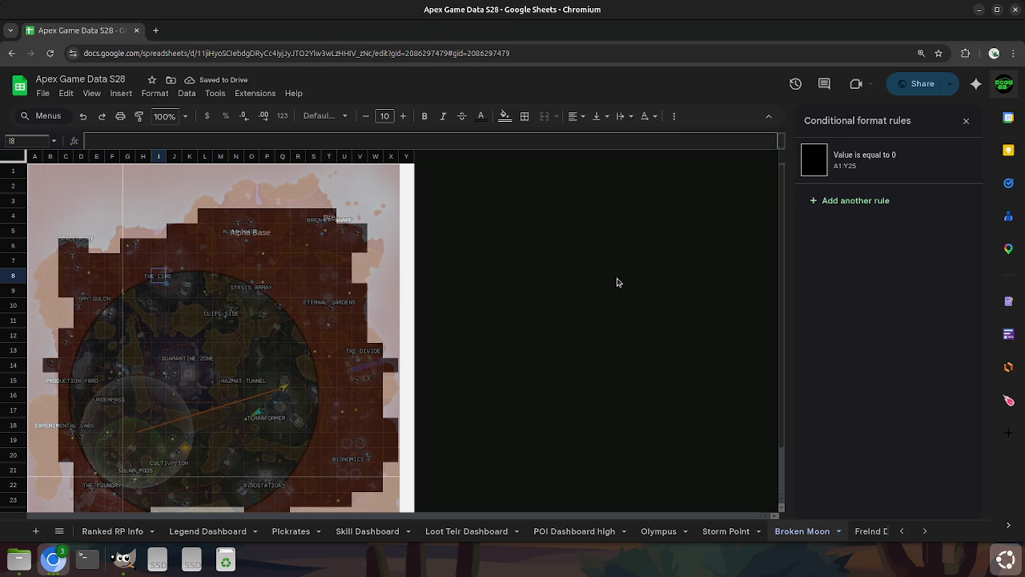
{"action": "type", "text": "The Core"}
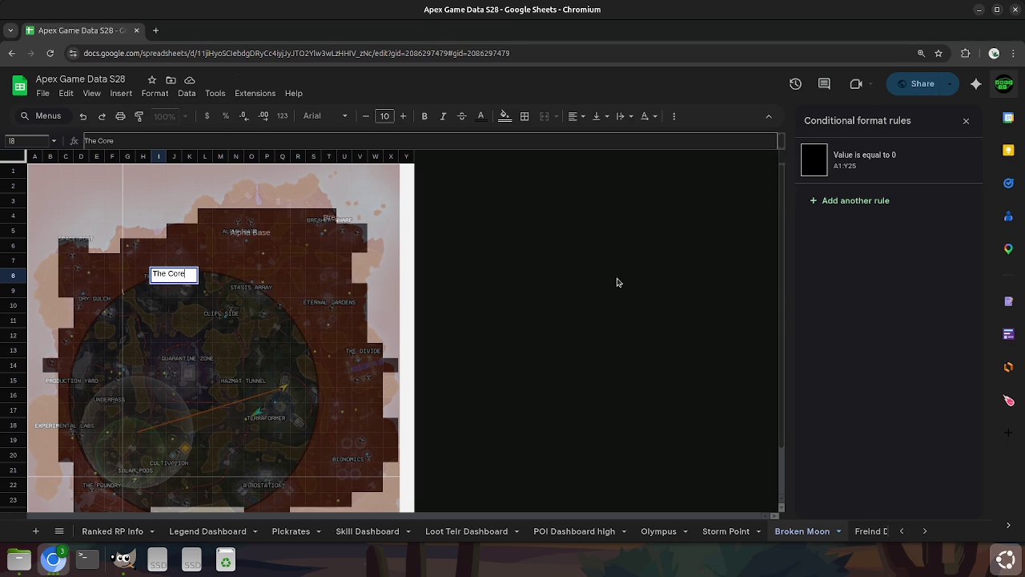
{"action": "key", "text": "Left"}
{"action": "key", "text": "Left"}
{"action": "key", "text": "Left"}
{"action": "key", "text": "Left"}
{"action": "key", "text": "Left"}
{"action": "key", "text": "Left"}
Add 'Space P' at upper left and 'Dry Gultch' in E10.
{"action": "key", "text": "Up"}
{"action": "key", "text": "Up"}
{"action": "type", "text": "Space P"}
{"action": "key", "text": "Return"}
{"action": "key", "text": "Down"}
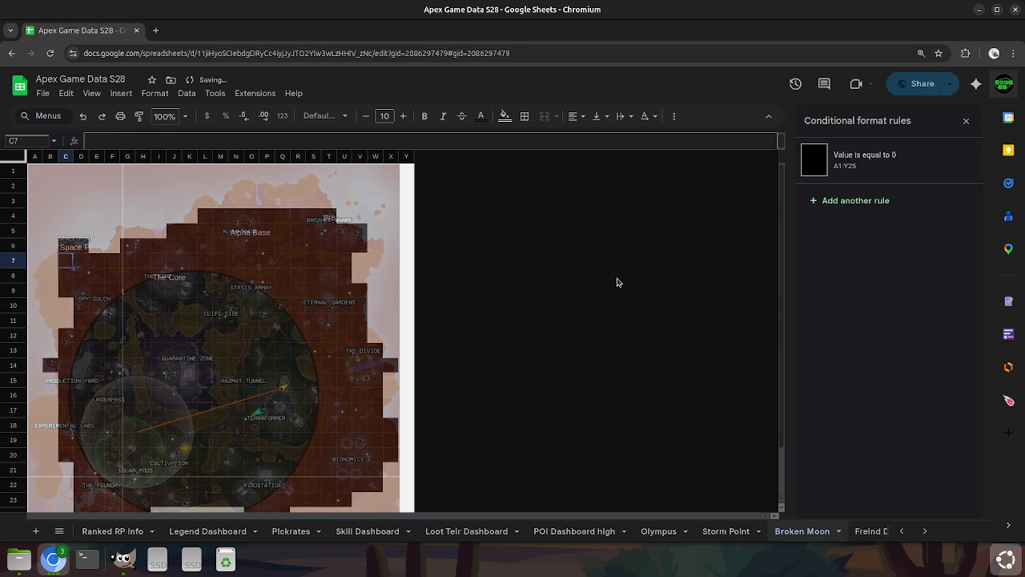
{"action": "key", "text": "Down"}
{"action": "key", "text": "Down"}
{"action": "key", "text": "Right"}
{"action": "key", "text": "Right"}
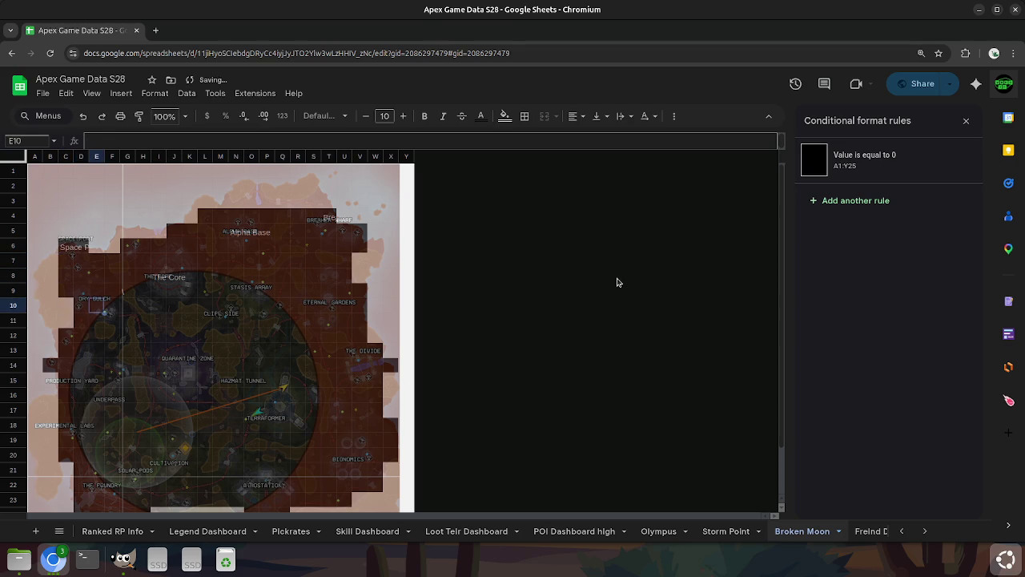
{"action": "type", "text": "Dry Gultch"}
{"action": "key", "text": "Return"}
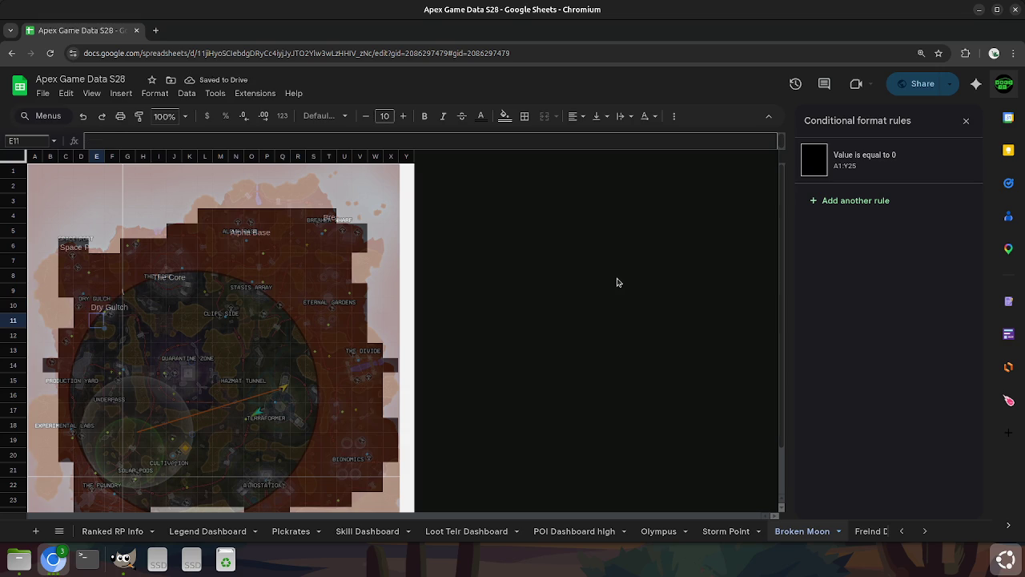
Correct the E10 label from 'Dry Gultch' to 'Dry Gulch'.
{"action": "key", "text": "Up"}
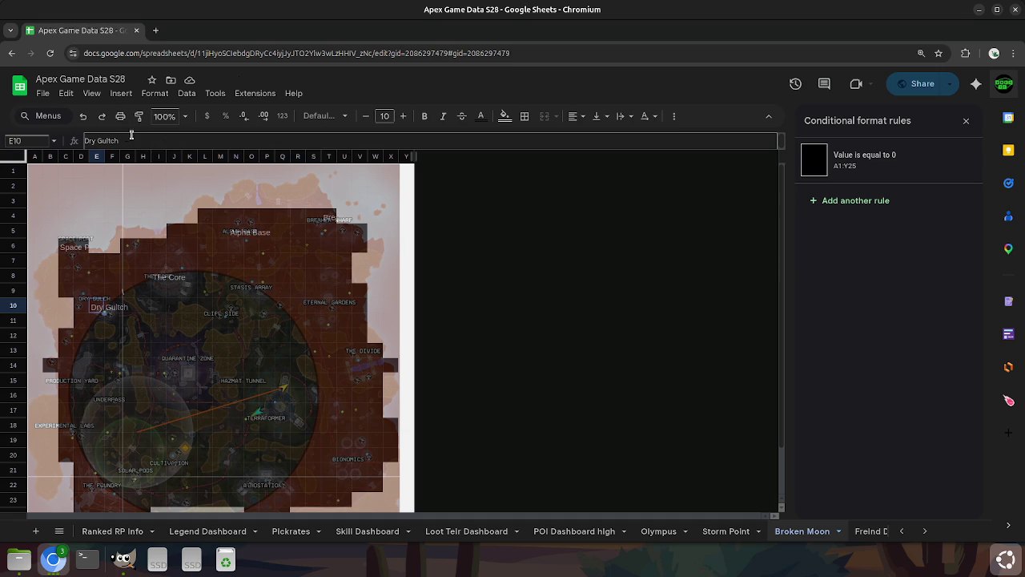
{"action": "left_click", "coordinate": [129, 141]}
{"action": "key", "text": "BackSpace"}
{"action": "key", "text": "Return"}
{"action": "key", "text": "Down"}
{"action": "key", "text": "Down"}
{"action": "key", "text": "Down"}
{"action": "key", "text": "Left"}
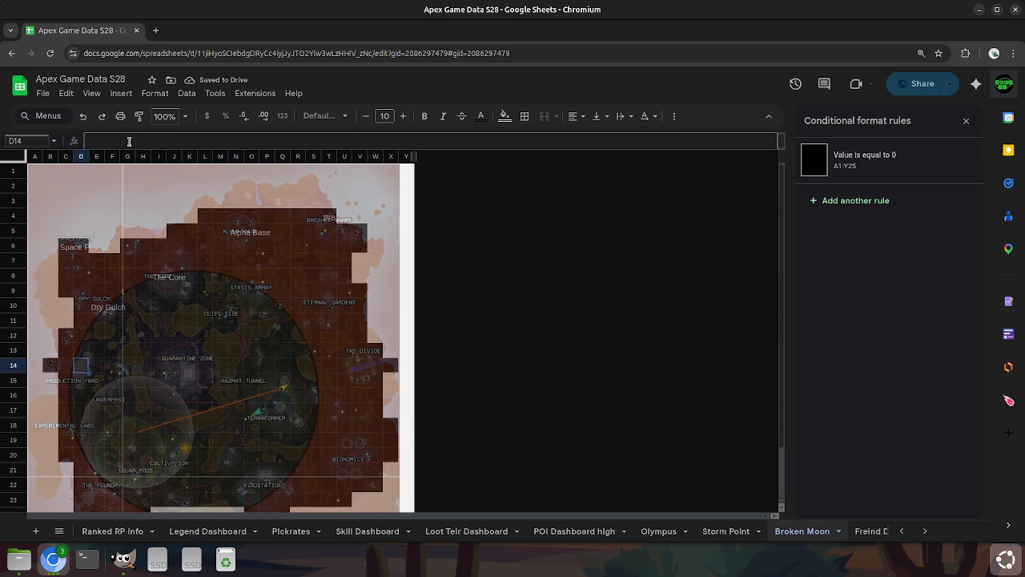
Label D14 'Production Yard', fixing the typing slips.
{"action": "type", "text": "Pro"}
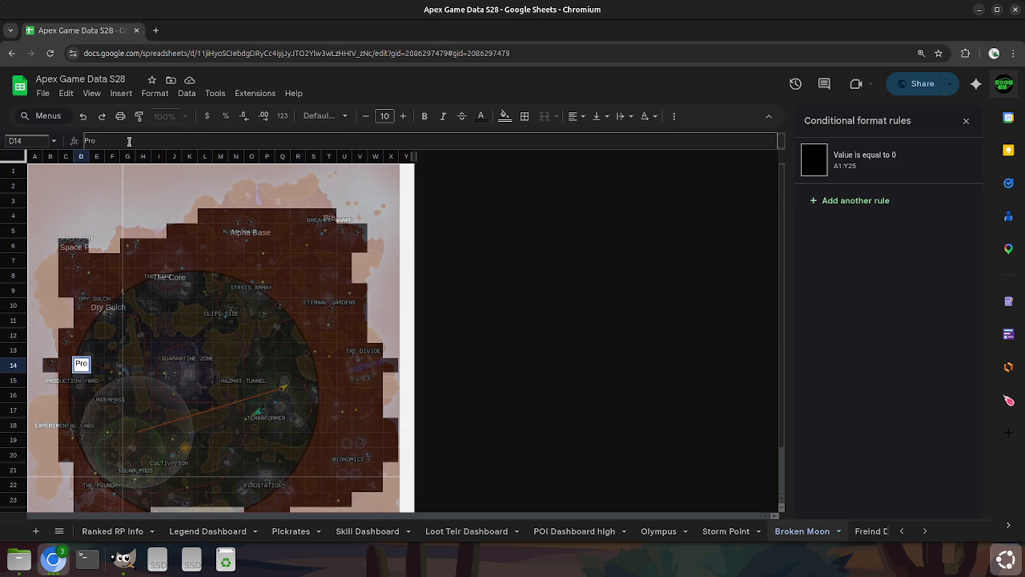
{"action": "type", "text": "duction Y"}
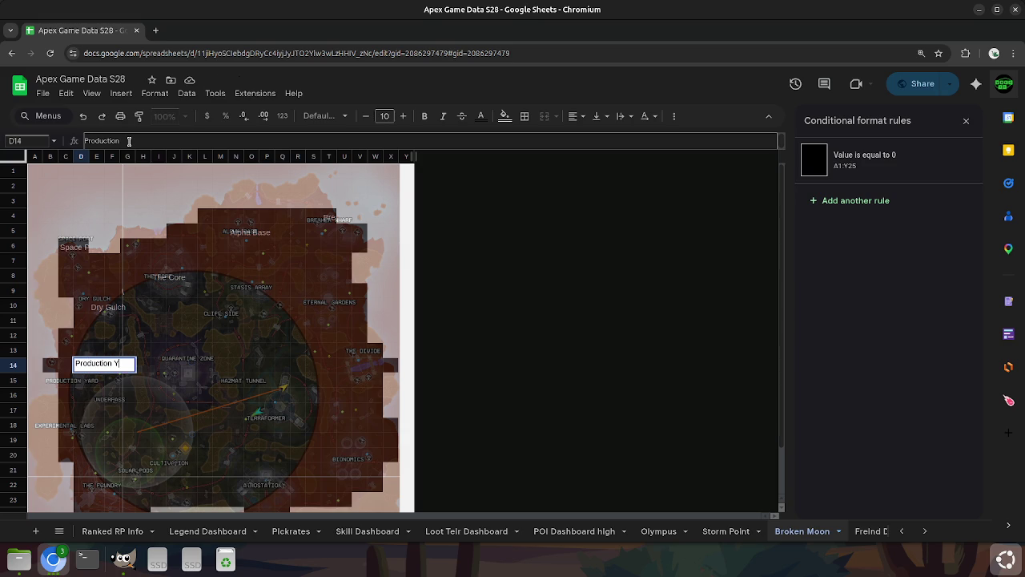
{"action": "key", "text": "BackSpace"}
{"action": "type", "text": "AR"}
{"action": "key", "text": "BackSpace"}
{"action": "key", "text": "BackSpace"}
{"action": "key", "text": "BackSpace"}
{"action": "type", "text": "Yard"}
{"action": "key", "text": "Return"}
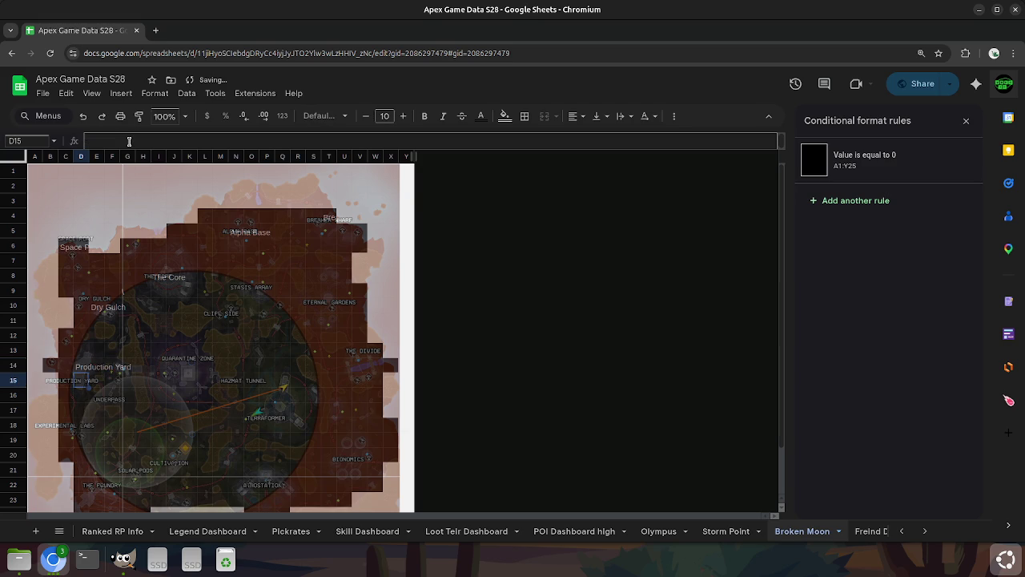
Label F16 'Underpass', correcting the misspelled 'Underpaa'.
{"action": "key", "text": "Down"}
{"action": "key", "text": "Right"}
{"action": "key", "text": "Right"}
{"action": "type", "text": "Underpaa"}
{"action": "key", "text": "Return"}
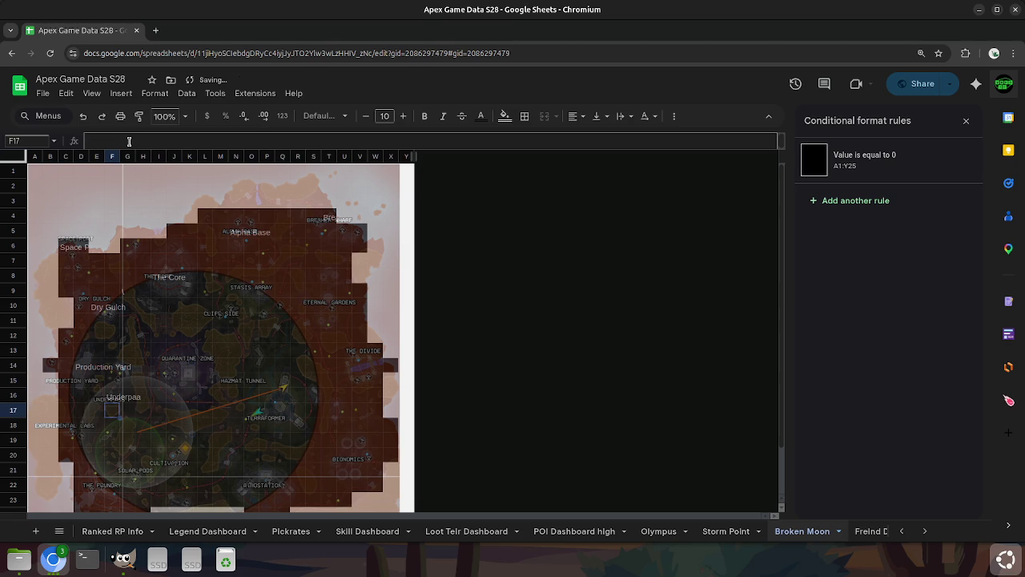
{"action": "key", "text": "Up"}
{"action": "left_click", "coordinate": [149, 138]}
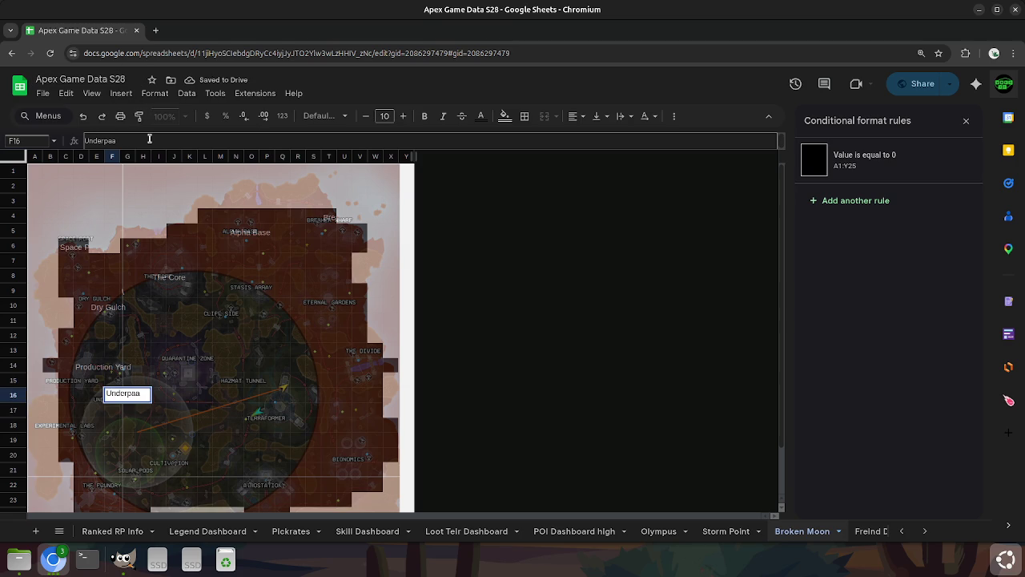
{"action": "type", "text": "ss"}
{"action": "key", "text": "Return"}
Label C19 'Experimental Labs'.
{"action": "key", "text": "Down"}
{"action": "key", "text": "Left"}
{"action": "key", "text": "Down"}
{"action": "key", "text": "Left"}
{"action": "key", "text": "Left"}
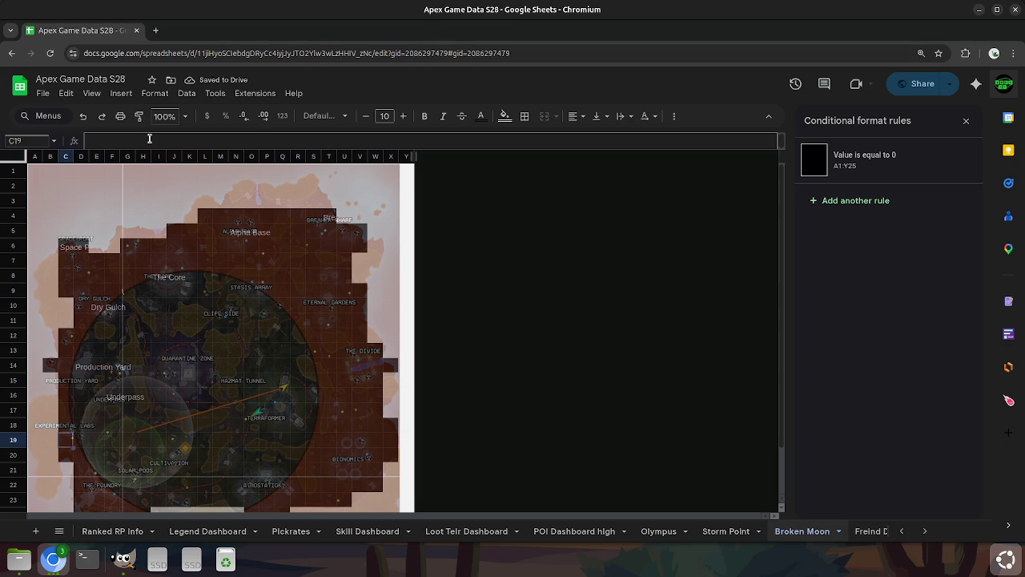
{"action": "type", "text": "Experi"}
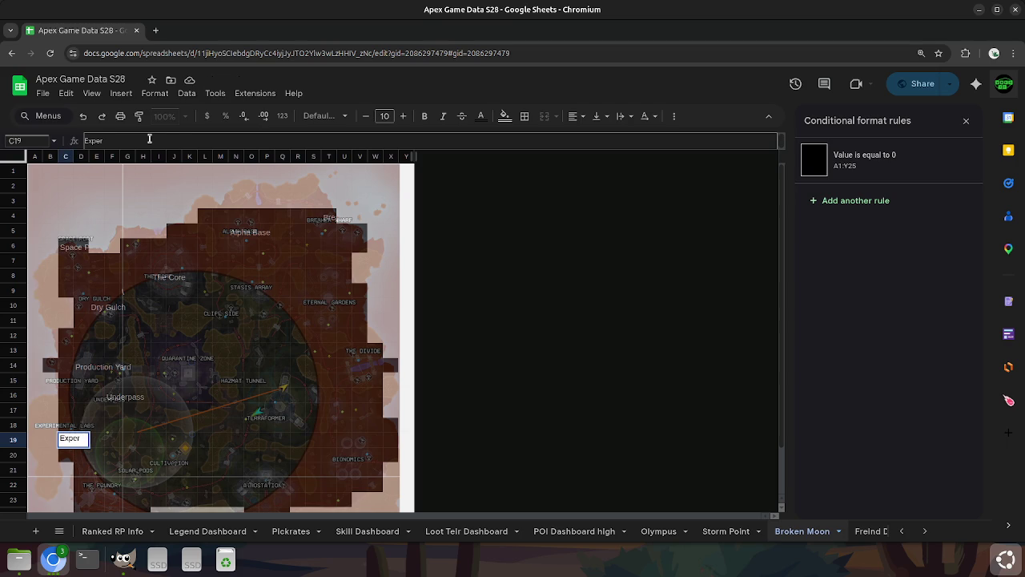
{"action": "type", "text": "mental Labs"}
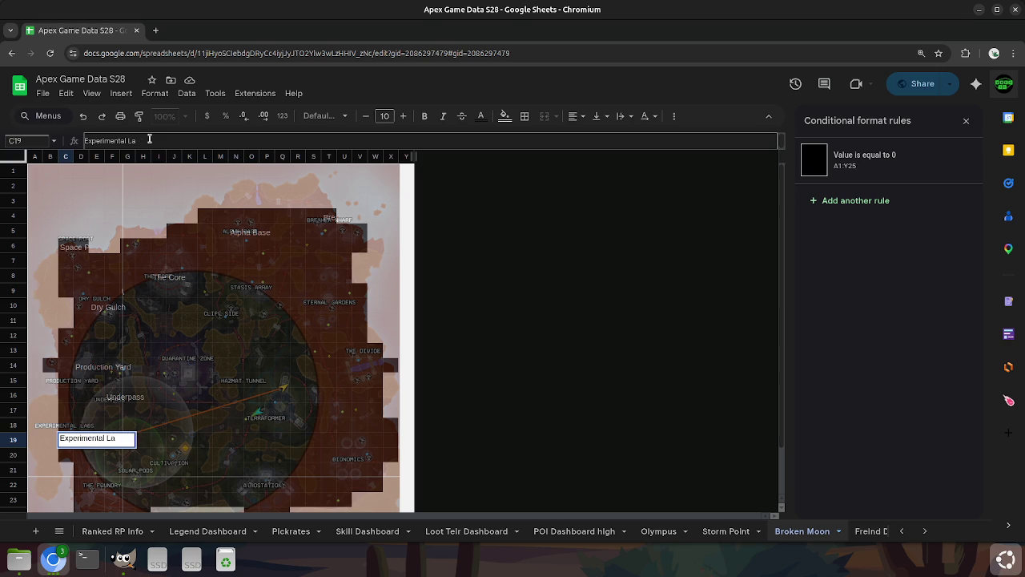
{"action": "key", "text": "Return"}
Label D23 'The Foundry', fixing the 'Foundru' typo.
{"action": "key", "text": "Down"}
{"action": "key", "text": "Right"}
{"action": "key", "text": "Down"}
{"action": "key", "text": "Down"}
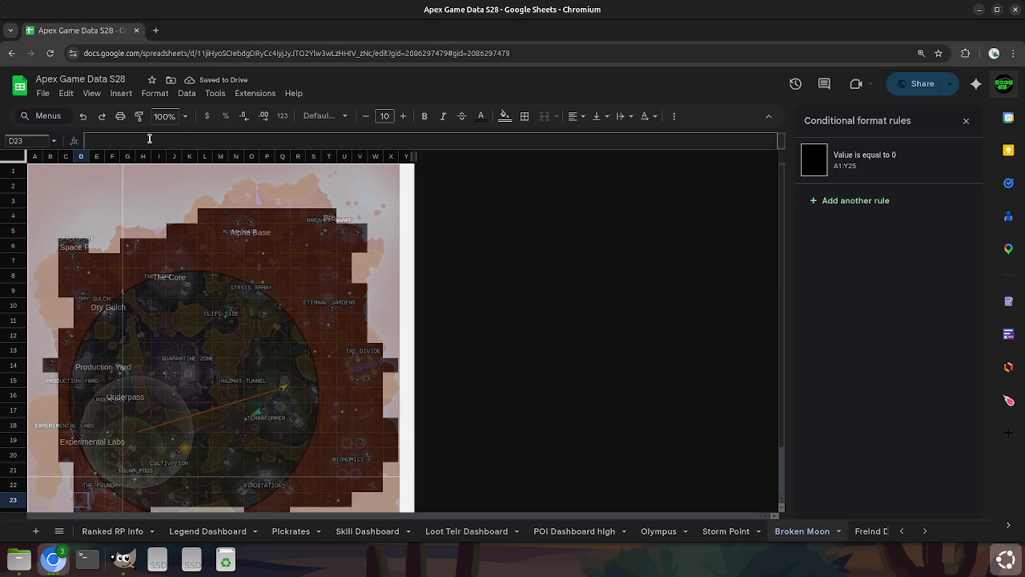
{"action": "type", "text": "The "}
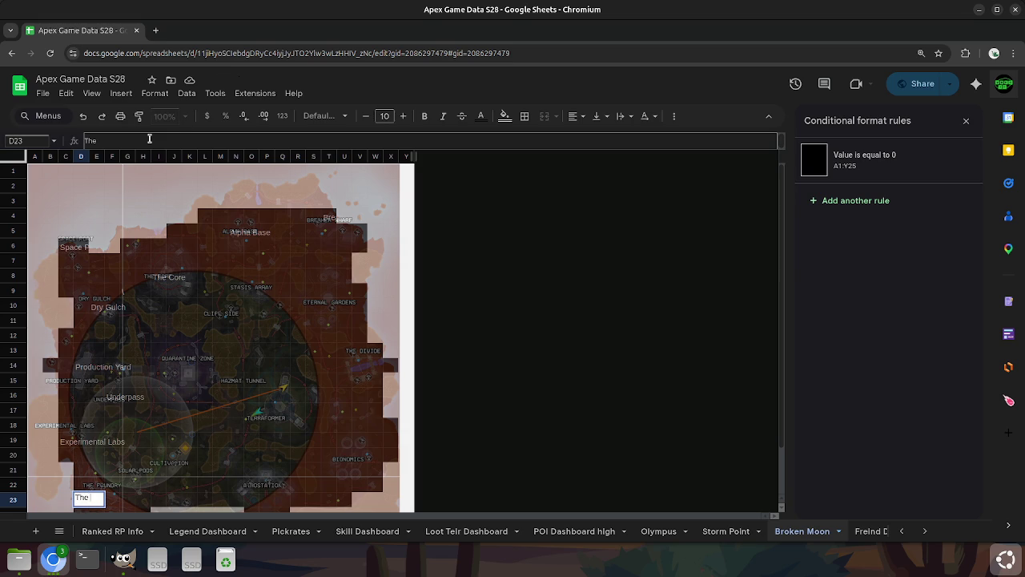
{"action": "type", "text": "Foundru"}
{"action": "key", "text": "BackSpace"}
{"action": "type", "text": "y"}
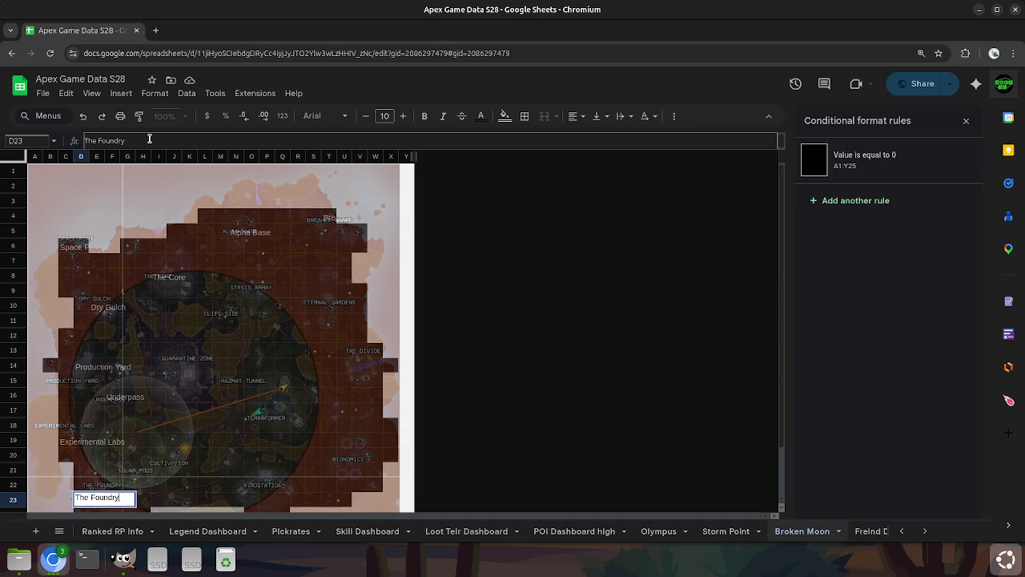
{"action": "key", "text": "Return"}
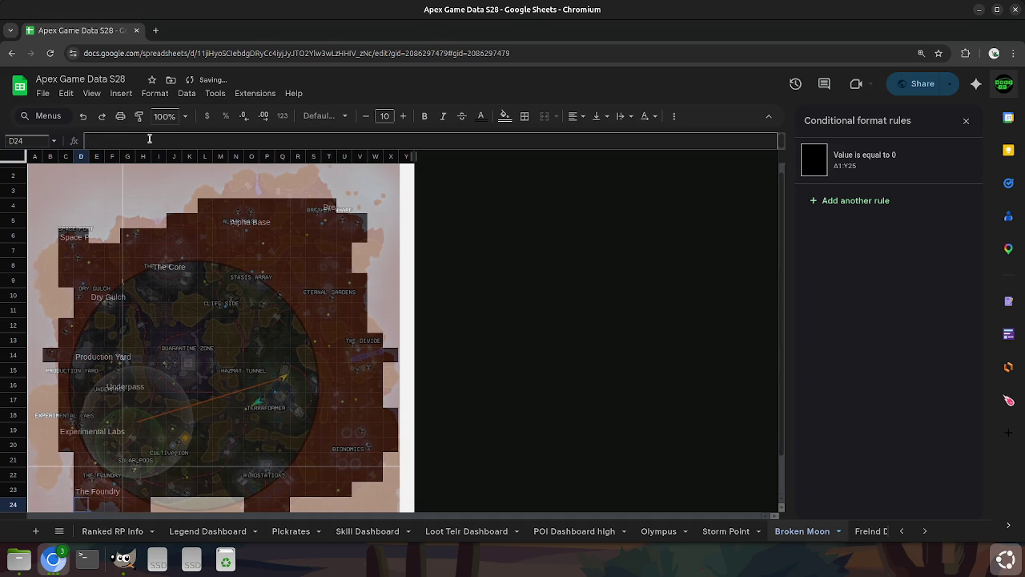
Label the cell over Solar Pods 'Solar Pods'.
{"action": "left_click", "coordinate": [134, 473]}
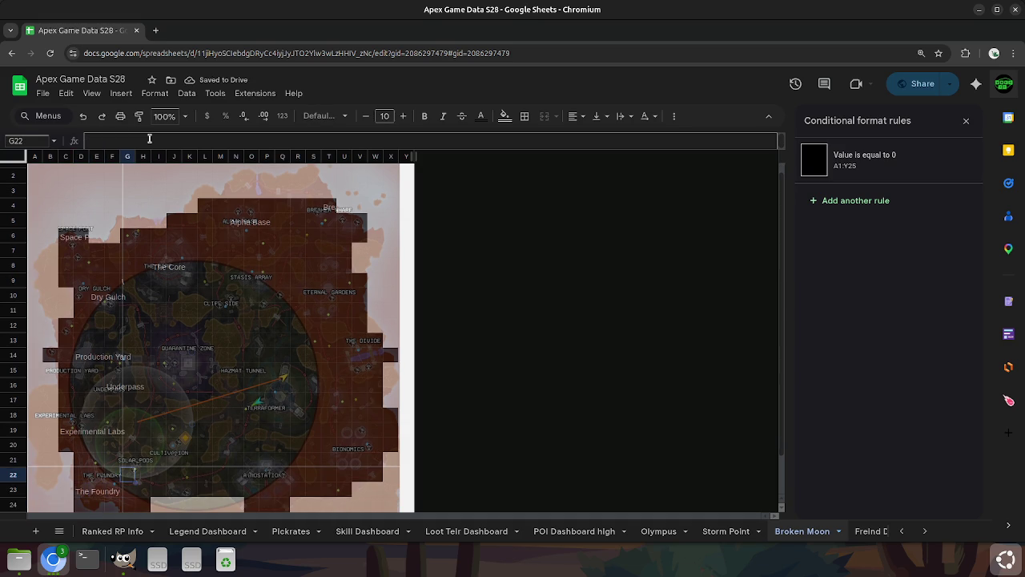
{"action": "key", "text": "Up"}
{"action": "key", "text": "Right"}
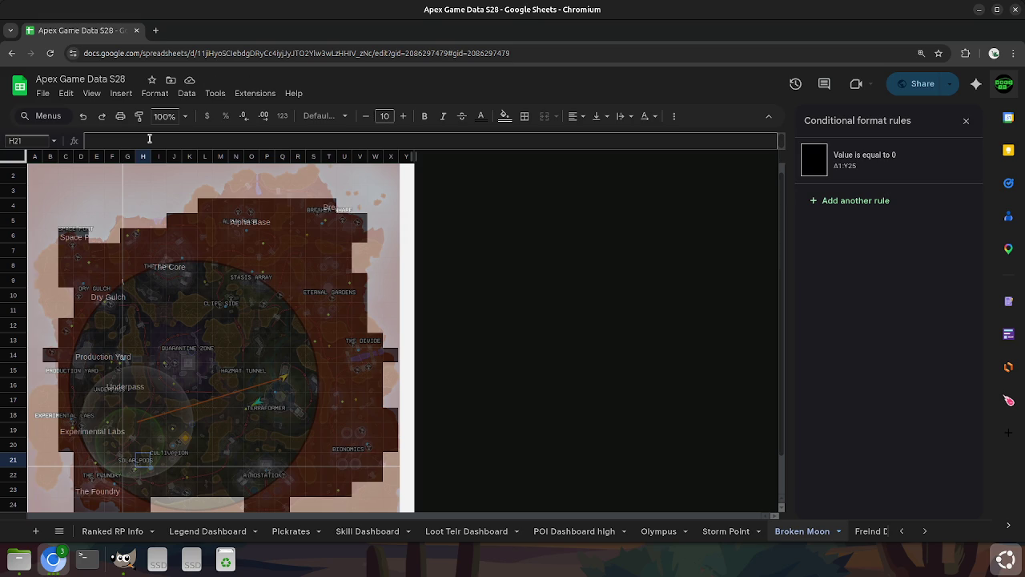
{"action": "key", "text": "Down"}
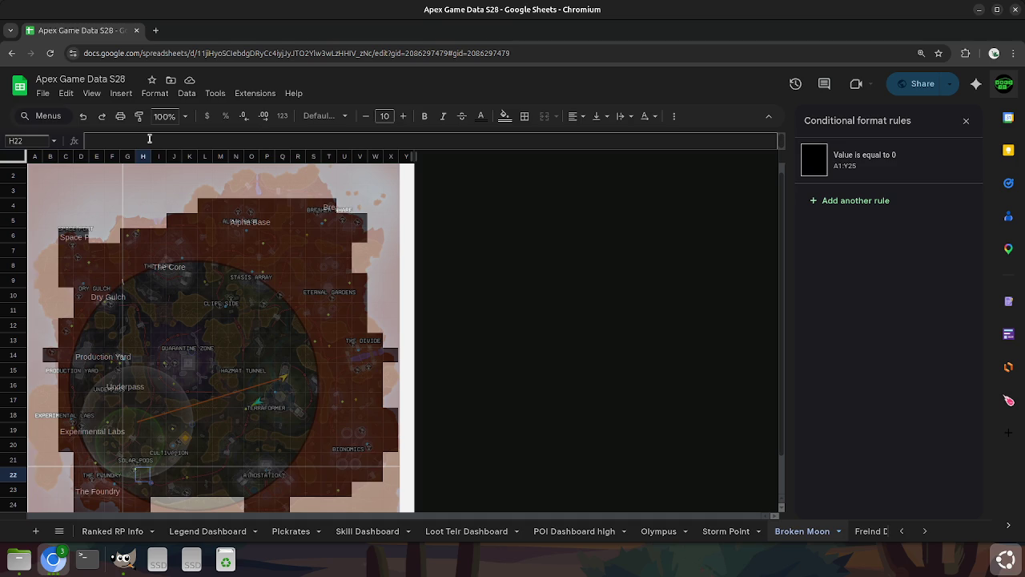
{"action": "type", "text": "Solar "}
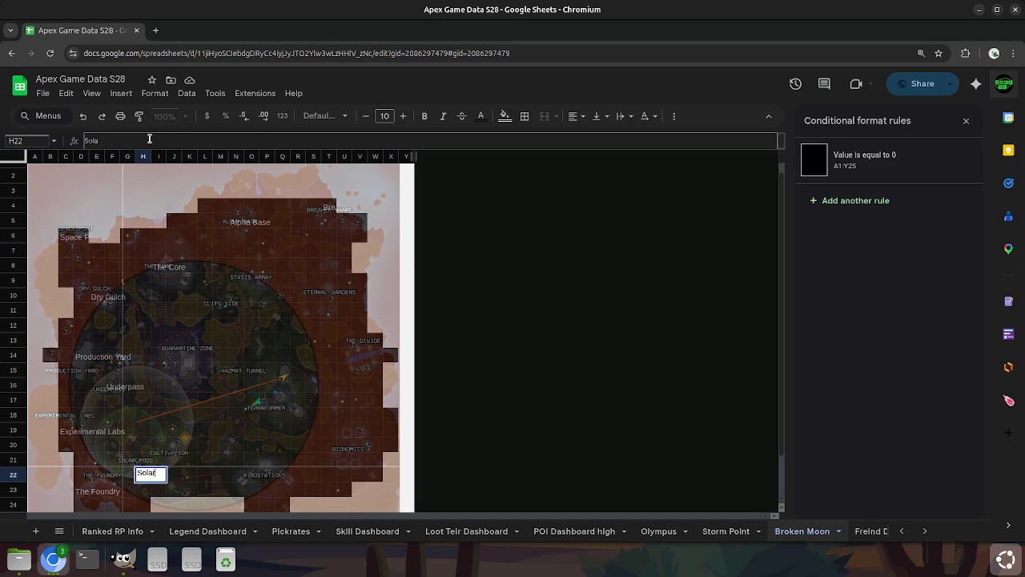
{"action": "type", "text": "Pods"}
{"action": "key", "text": "Tab"}
Add the 'Cultivation' and 'Atomstation' labels to the map.
{"action": "key", "text": "Up"}
{"action": "key", "text": "Right"}
{"action": "key", "text": "Up"}
{"action": "type", "text": "Cultiva"}
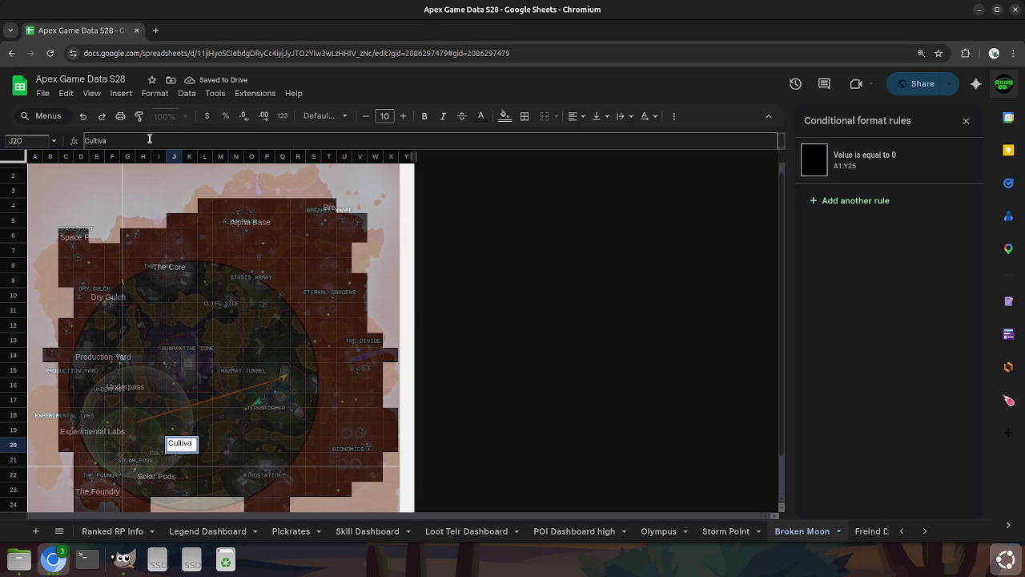
{"action": "type", "text": "tion"}
{"action": "key", "text": "Return"}
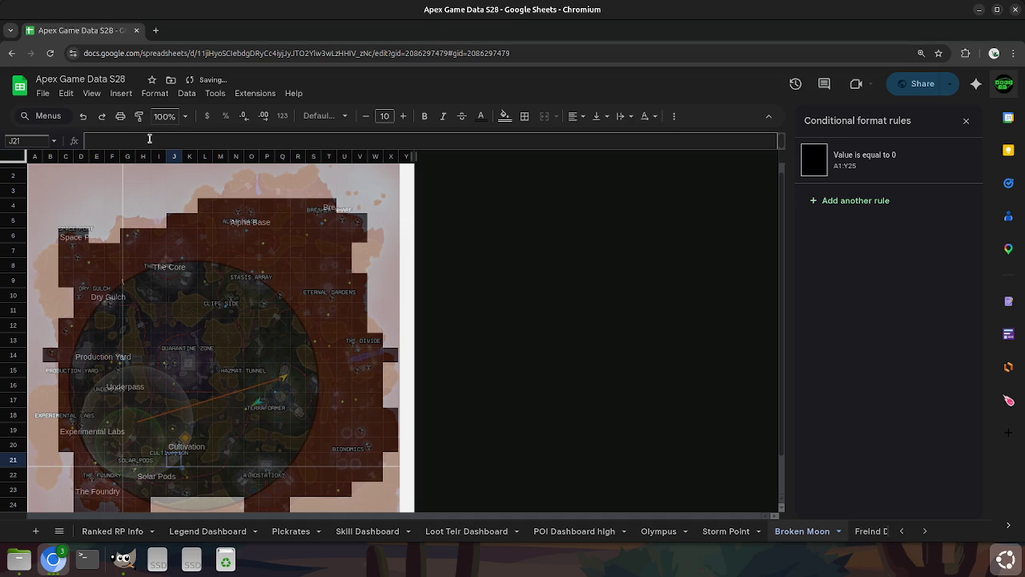
{"action": "key", "text": "Down"}
{"action": "key", "text": "Down"}
{"action": "key", "text": "Right"}
{"action": "key", "text": "Right"}
{"action": "key", "text": "Right"}
{"action": "key", "text": "Right"}
{"action": "key", "text": "Right"}
{"action": "key", "text": "Right"}
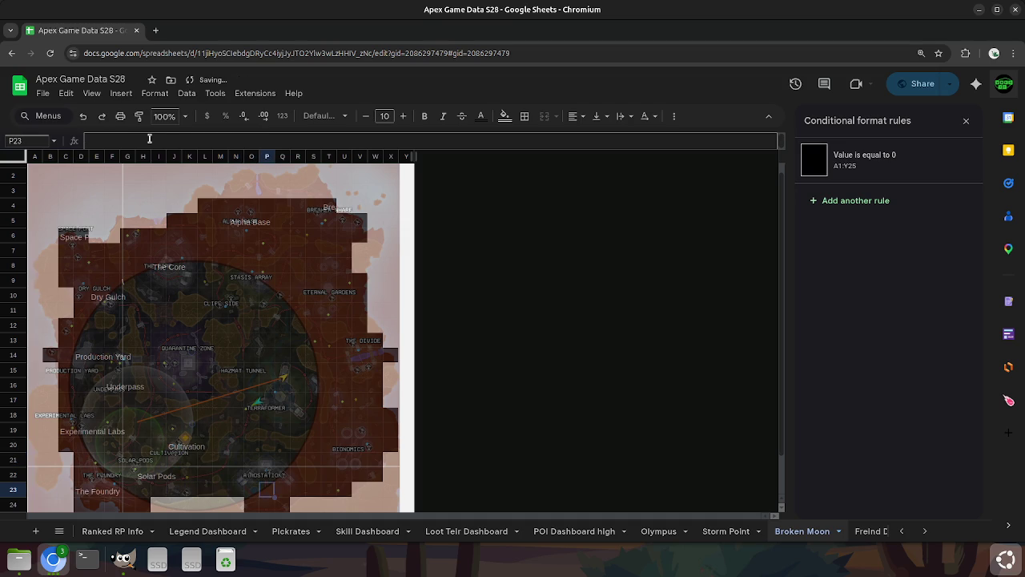
{"action": "type", "text": "Atomstation"}
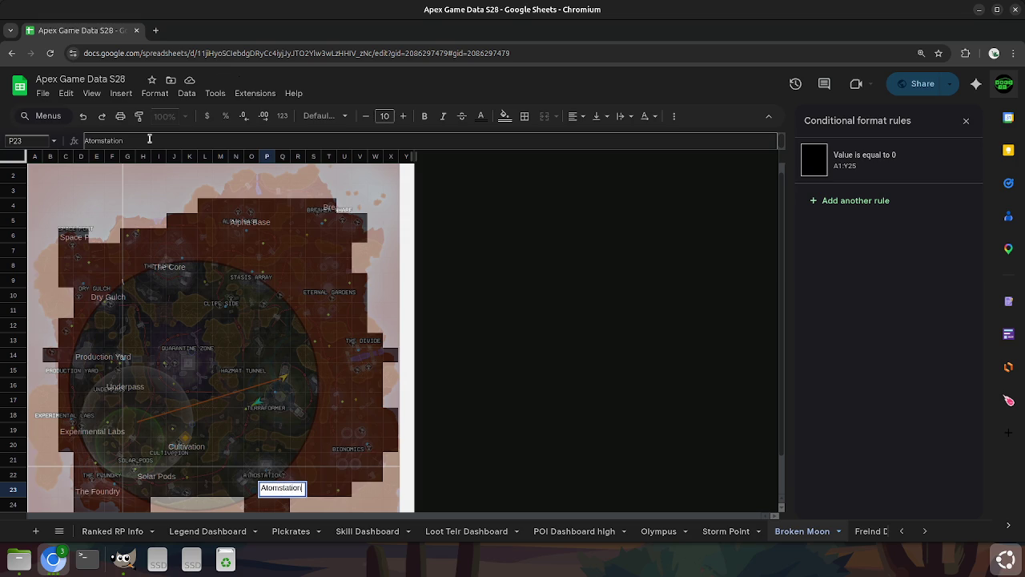
{"action": "key", "text": "Return"}
Label U20 'Bionomics' and begin typing 'Terraformer' in Q17.
{"action": "key", "text": "Up"}
{"action": "key", "text": "Up"}
{"action": "key", "text": "Up"}
{"action": "key", "text": "Right"}
{"action": "key", "text": "Right"}
{"action": "key", "text": "Right"}
{"action": "key", "text": "Right"}
{"action": "key", "text": "Right"}
{"action": "key", "text": "Up"}
{"action": "type", "text": "Bionomics"}
{"action": "key", "text": "Return"}
{"action": "key", "text": "Up"}
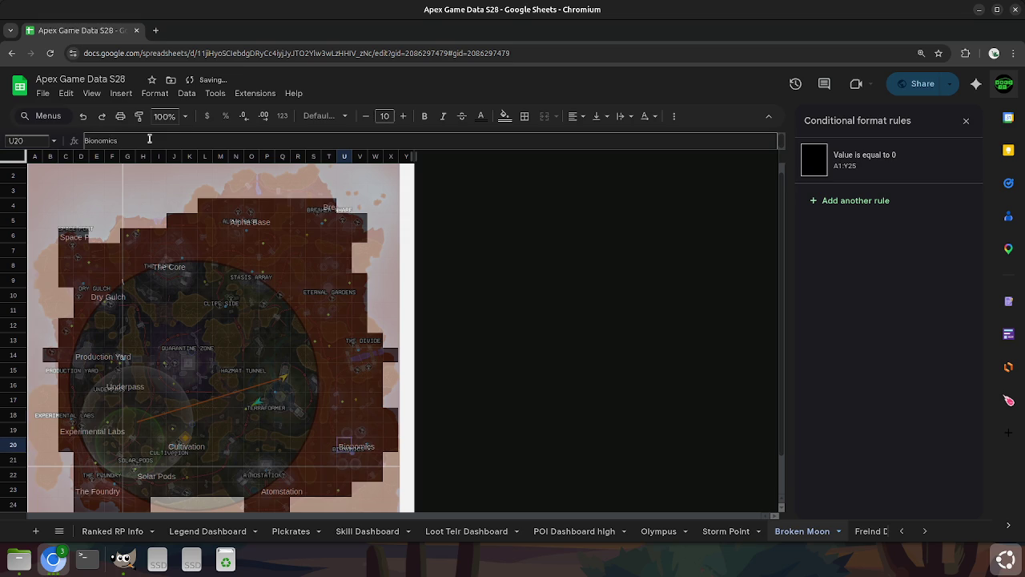
{"action": "key", "text": "Up"}
{"action": "key", "text": "Up"}
{"action": "key", "text": "Up"}
{"action": "key", "text": "Left"}
{"action": "key", "text": "Left"}
{"action": "key", "text": "Left"}
{"action": "key", "text": "Left"}
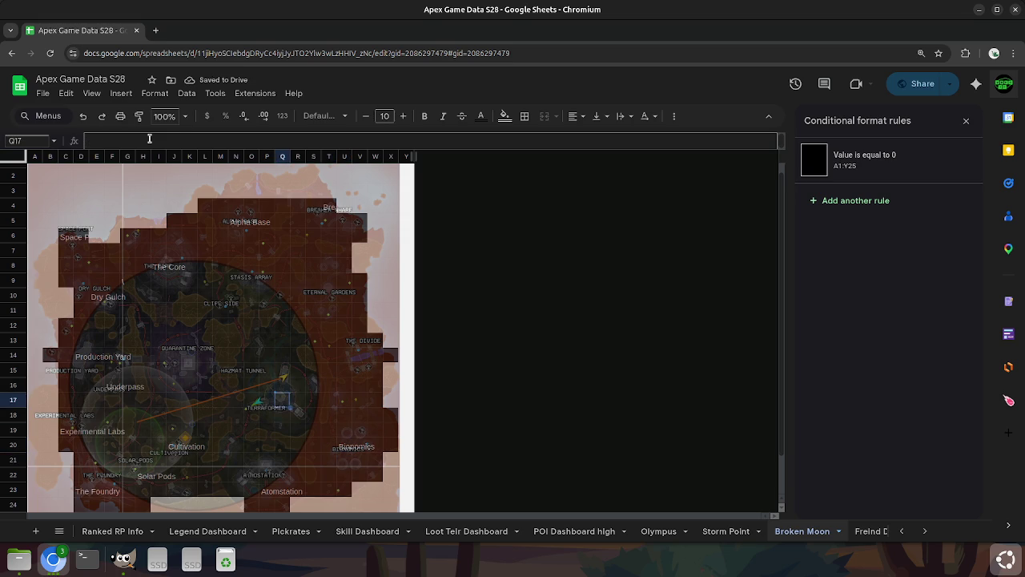
{"action": "type", "text": "Terra"}
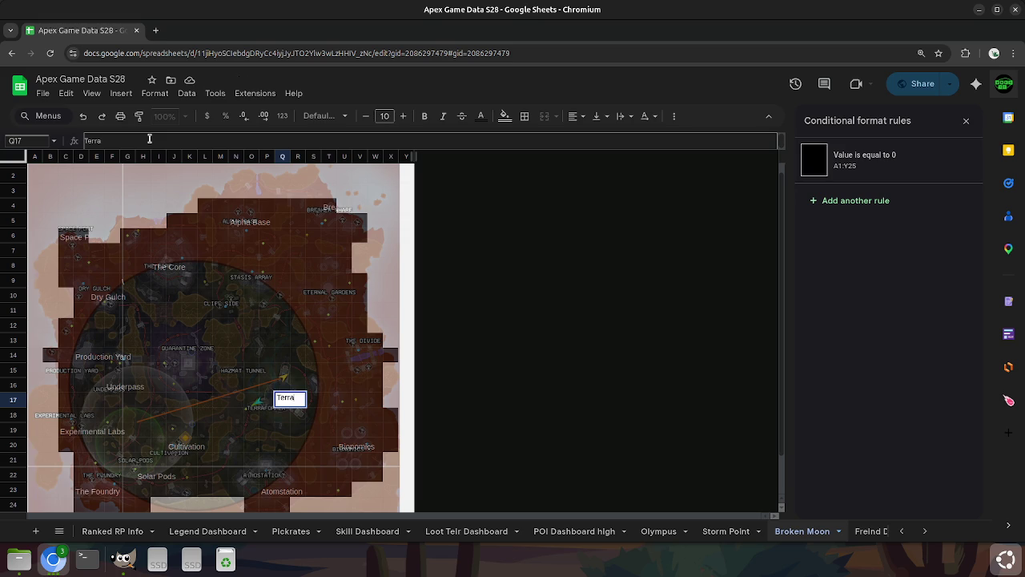
{"action": "type", "text": "former"}
Commit the 'Terraformer' label and label N15 'Hazmat Tunnel'.
{"action": "key", "text": "Return"}
{"action": "key", "text": "Up"}
{"action": "key", "text": "Up"}
{"action": "key", "text": "Left"}
{"action": "key", "text": "Left"}
{"action": "key", "text": "Up"}
{"action": "key", "text": "Left"}
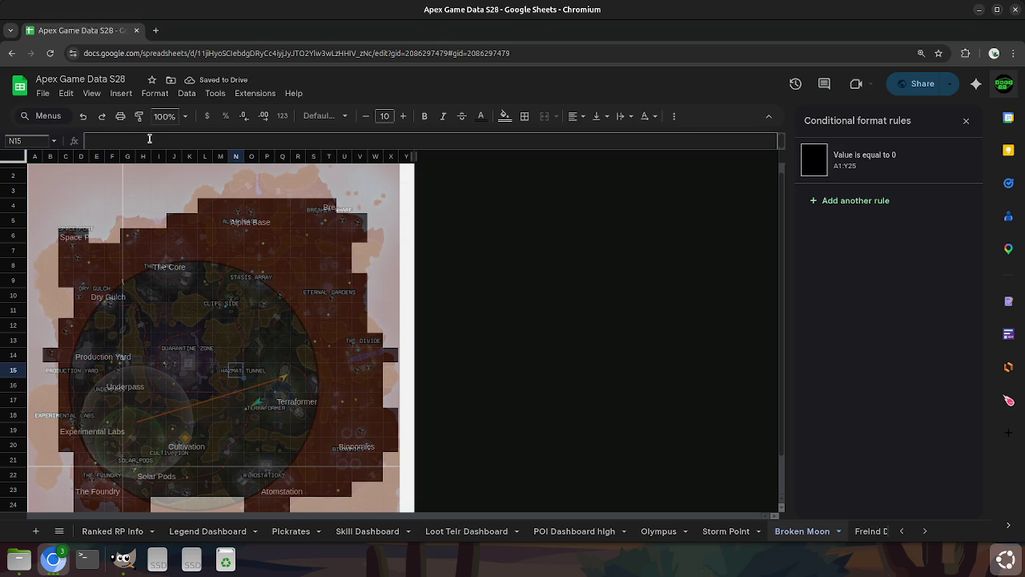
{"action": "type", "text": "Hazmat Tunne"}
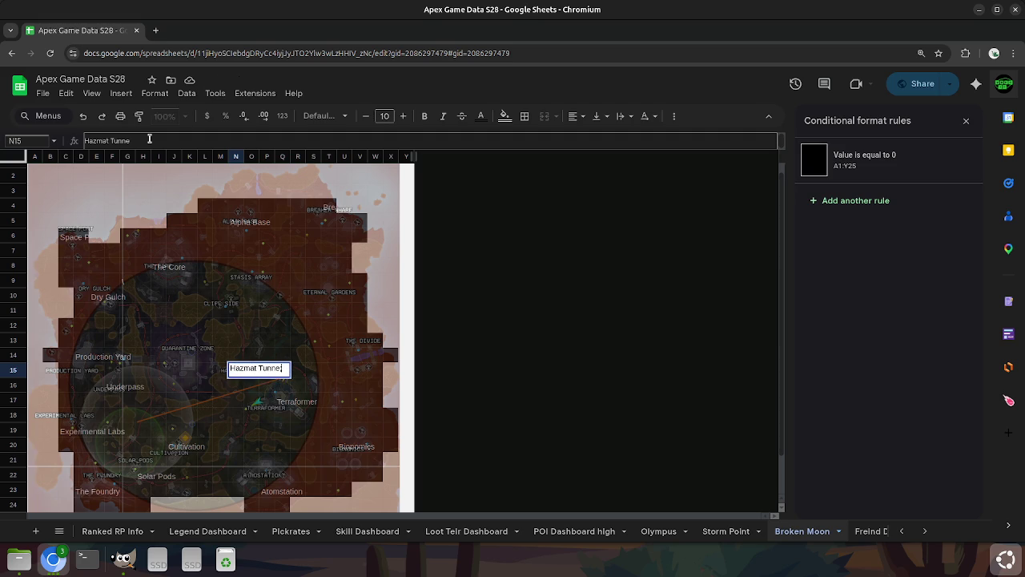
{"action": "type", "text": "l"}
{"action": "key", "text": "Left"}
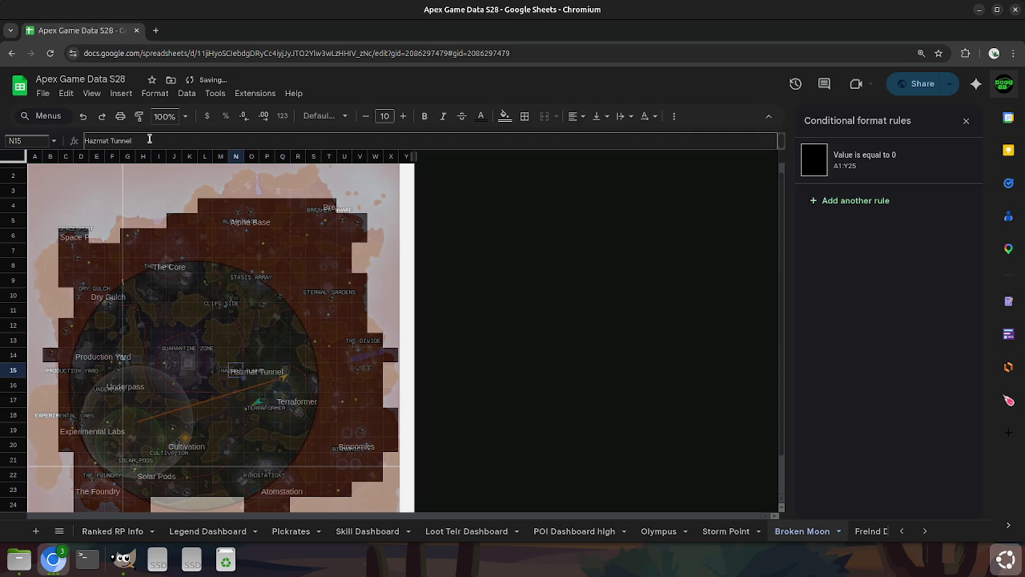
Add 'Quarantine Zone' in K15 and 'Cliff Side' in M11.
{"action": "key", "text": "Left"}
{"action": "key", "text": "Left"}
{"action": "key", "text": "Up"}
{"action": "key", "text": "Down"}
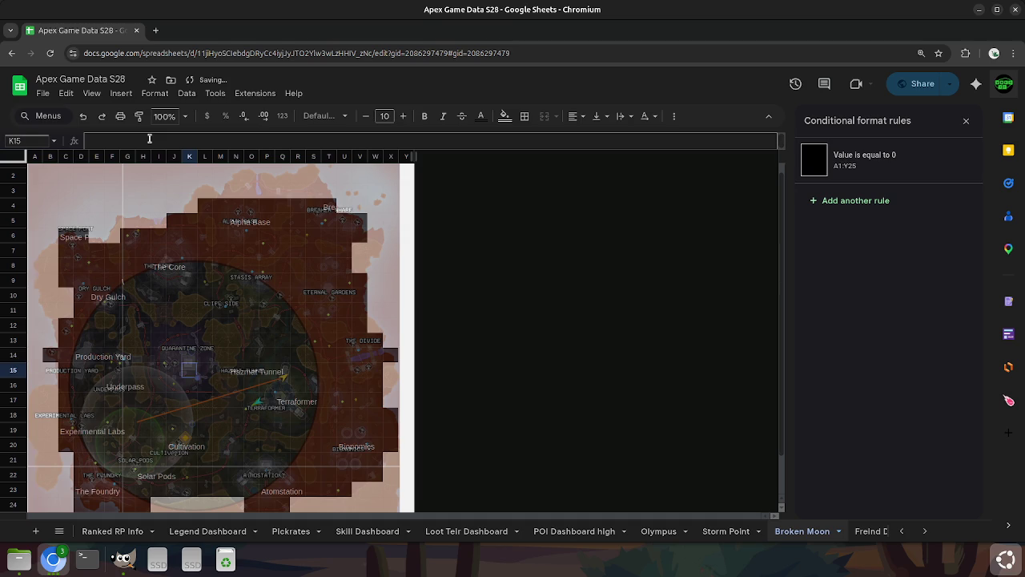
{"action": "type", "text": "Quara"}
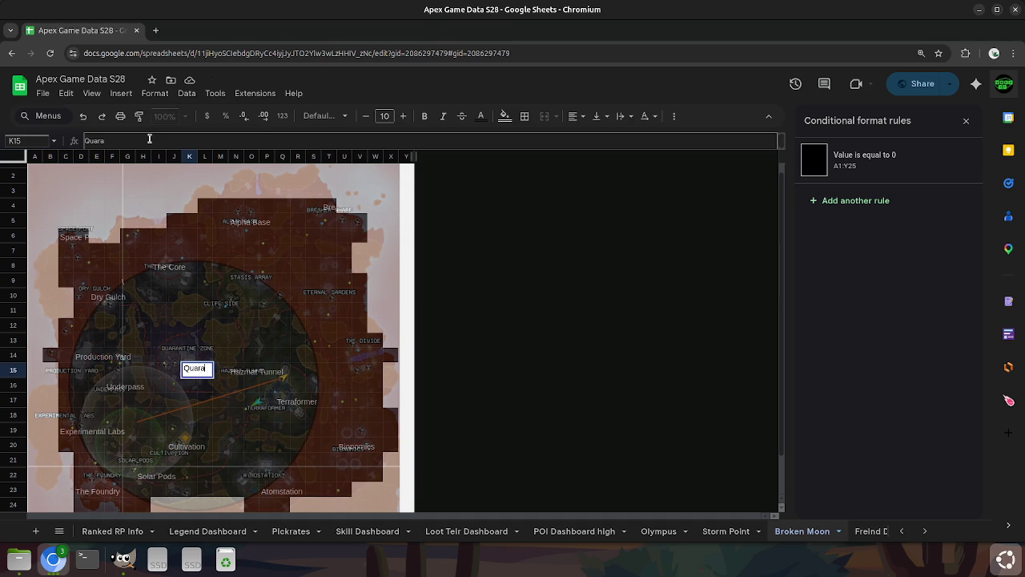
{"action": "type", "text": "ntine"}
{"action": "type", "text": " Zone"}
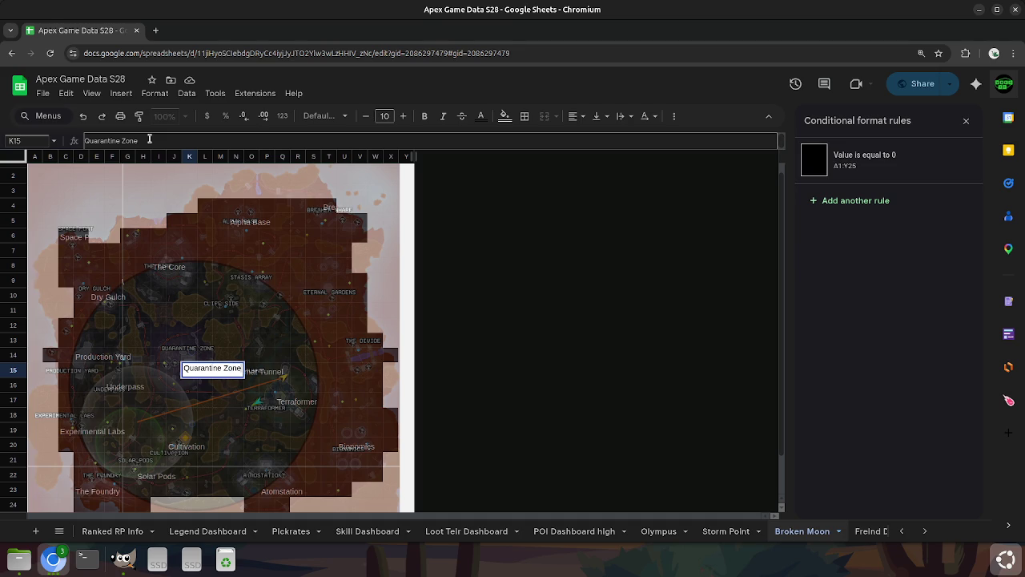
{"action": "key", "text": "Return"}
{"action": "key", "text": "Up"}
{"action": "key", "text": "Up"}
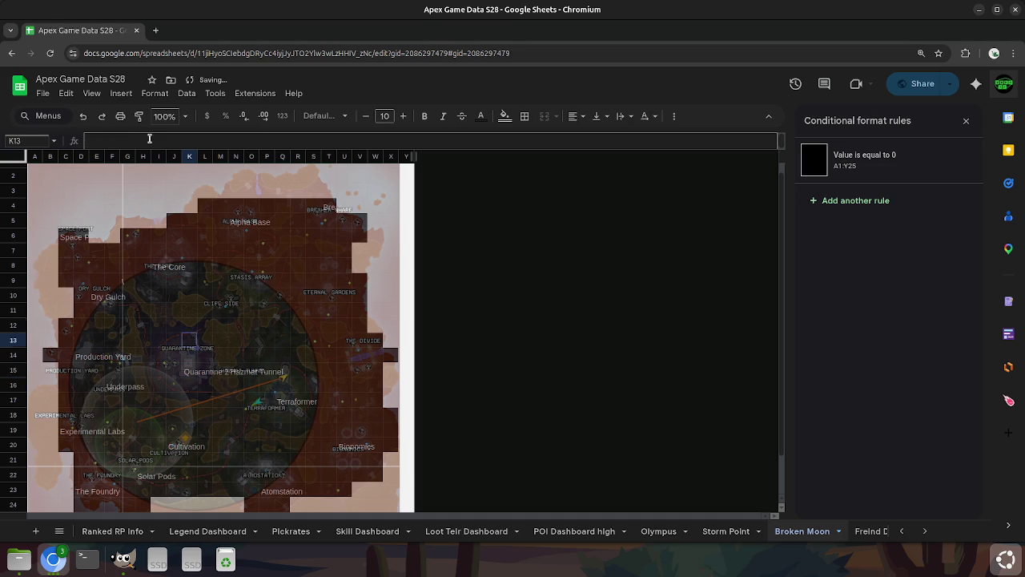
{"action": "key", "text": "Up"}
{"action": "key", "text": "Up"}
{"action": "key", "text": "Up"}
{"action": "key", "text": "Right"}
{"action": "key", "text": "Right"}
{"action": "type", "text": "Cl"}
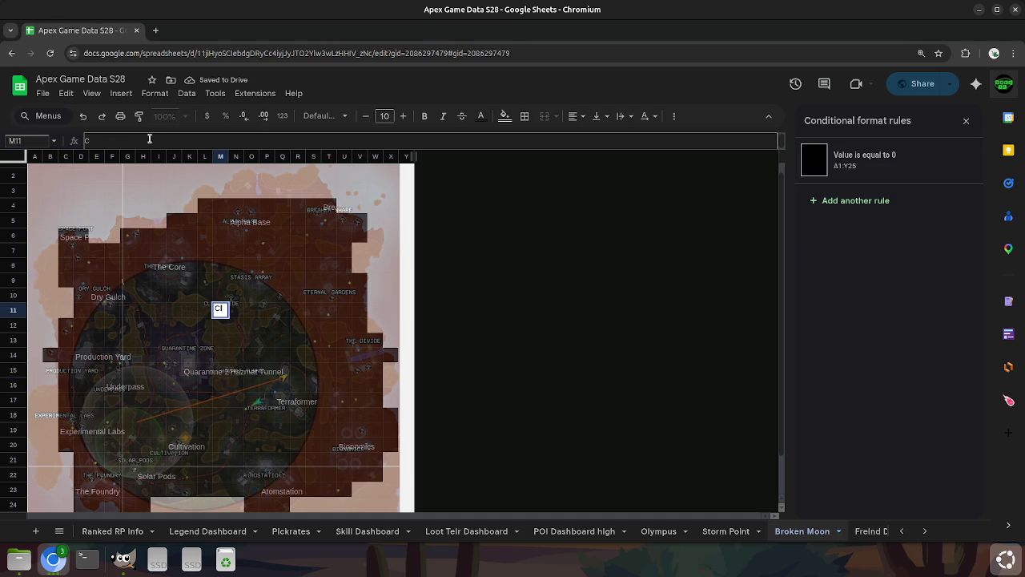
{"action": "type", "text": "iff So"}
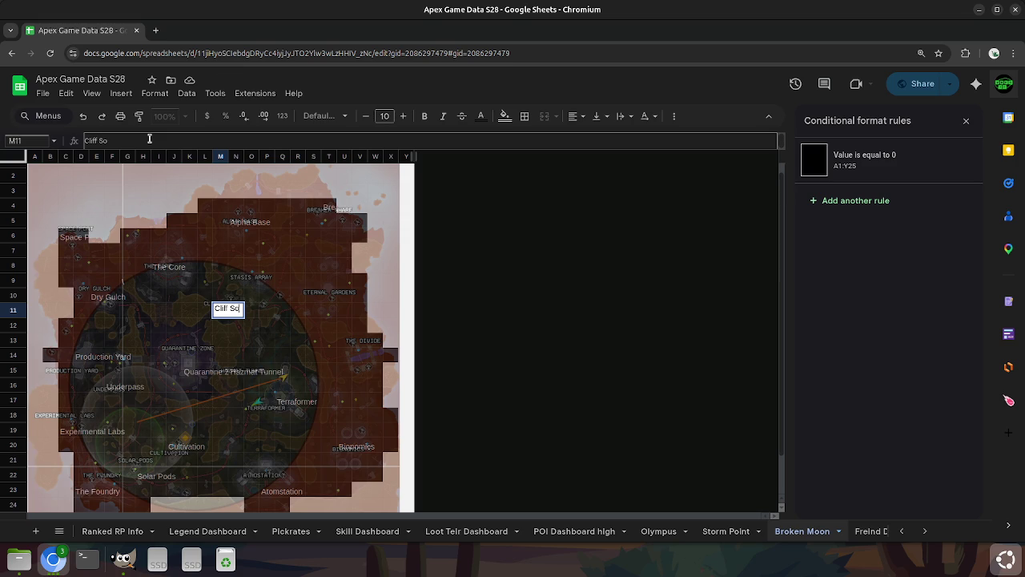
{"action": "key", "text": "BackSpace"}
{"action": "type", "text": "ide"}
{"action": "key", "text": "Return"}
Label O9 'Stasis Array'.
{"action": "key", "text": "Up"}
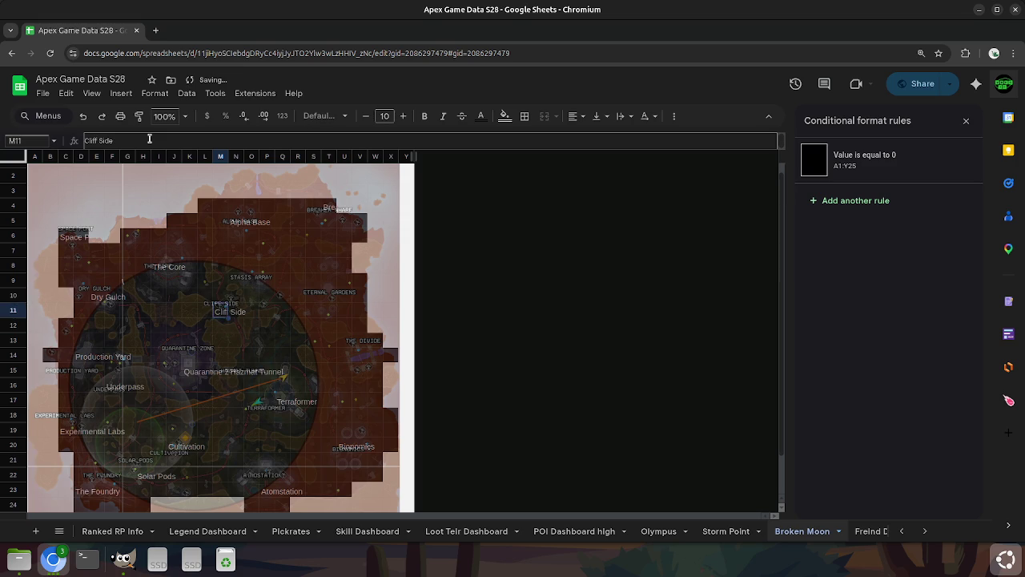
{"action": "key", "text": "Up"}
{"action": "key", "text": "Up"}
{"action": "key", "text": "Left"}
{"action": "key", "text": "Right"}
{"action": "key", "text": "Right"}
{"action": "key", "text": "Right"}
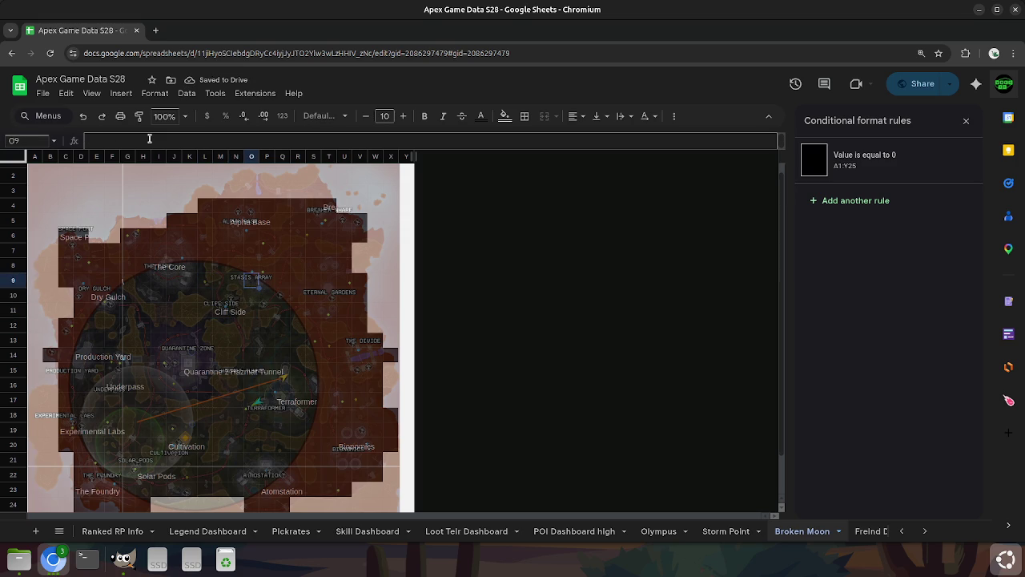
{"action": "type", "text": "Stasis Array"}
{"action": "key", "text": "Return"}
Add 'Eternal Garden' in T10 and 'The Divide' in V14.
{"action": "key", "text": "Right"}
{"action": "key", "text": "Right"}
{"action": "key", "text": "Right"}
{"action": "key", "text": "Right"}
{"action": "key", "text": "Right"}
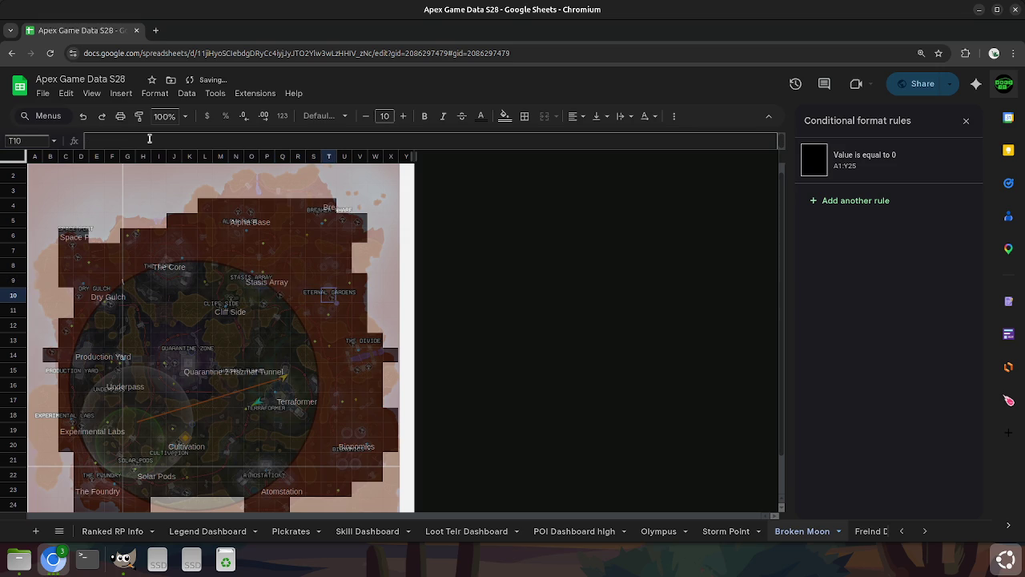
{"action": "type", "text": "Eternal"}
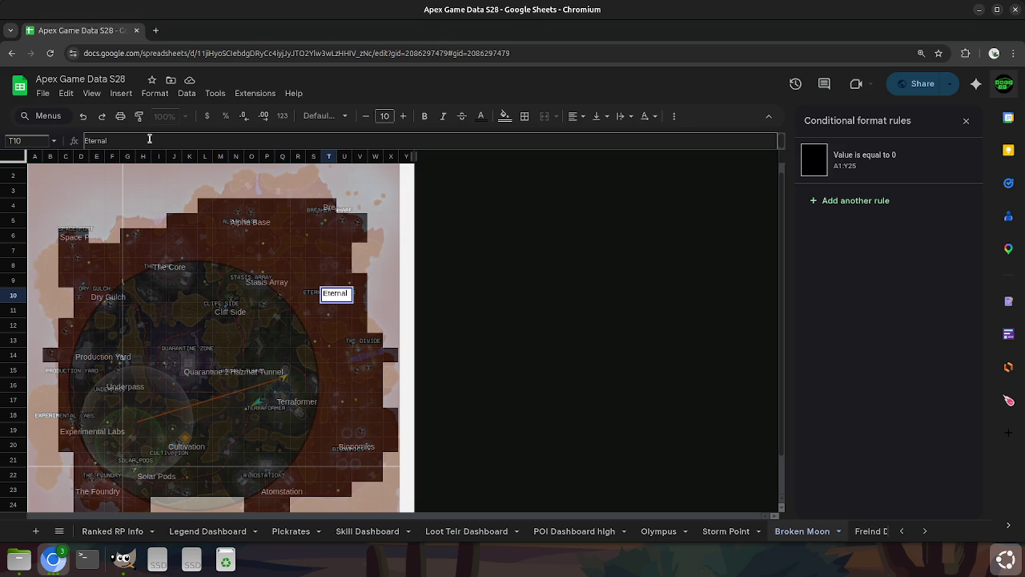
{"action": "type", "text": " Garden"}
{"action": "key", "text": "Return"}
{"action": "key", "text": "Down"}
{"action": "key", "text": "Down"}
{"action": "key", "text": "Down"}
{"action": "key", "text": "Right"}
{"action": "key", "text": "Right"}
{"action": "type", "text": "The Divi"}
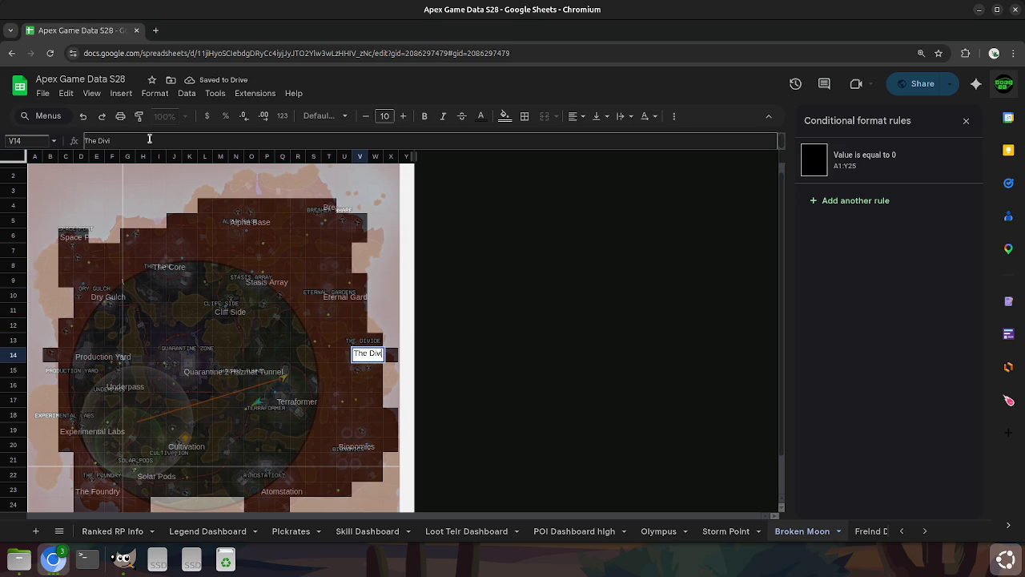
{"action": "type", "text": "de"}
{"action": "key", "text": "Return"}
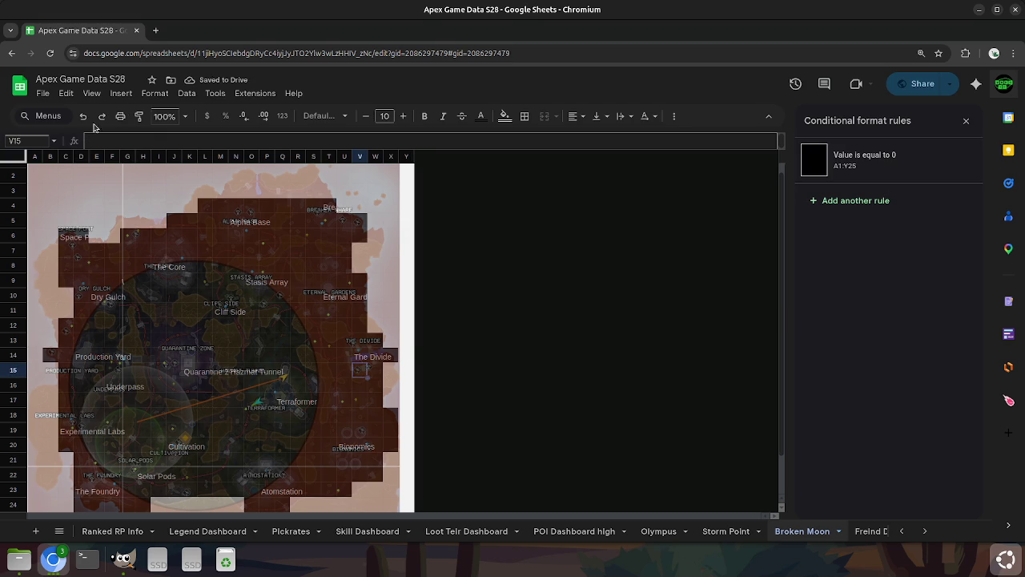
Set the POI Dashboard high map to Broken Moon (K1) and mode to Trios (J10).
{"action": "left_click", "coordinate": [562, 531]}
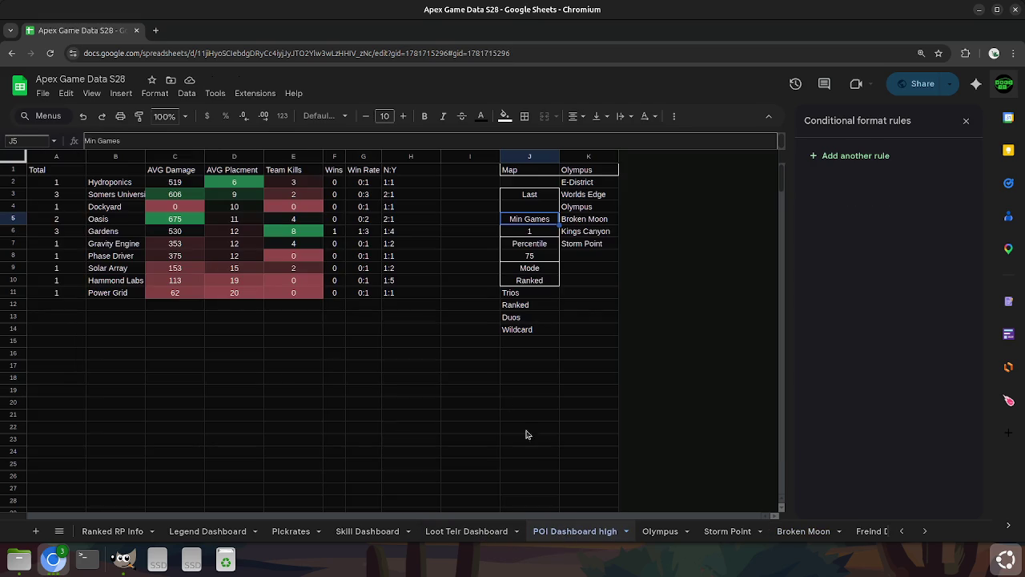
{"action": "left_click", "coordinate": [576, 172]}
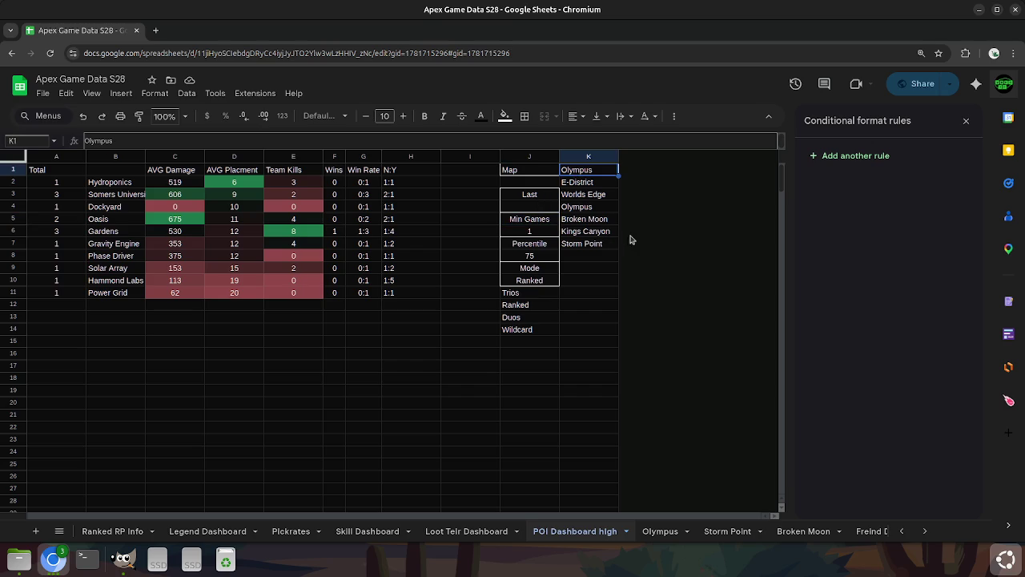
{"action": "type", "text": "Broken Moon"}
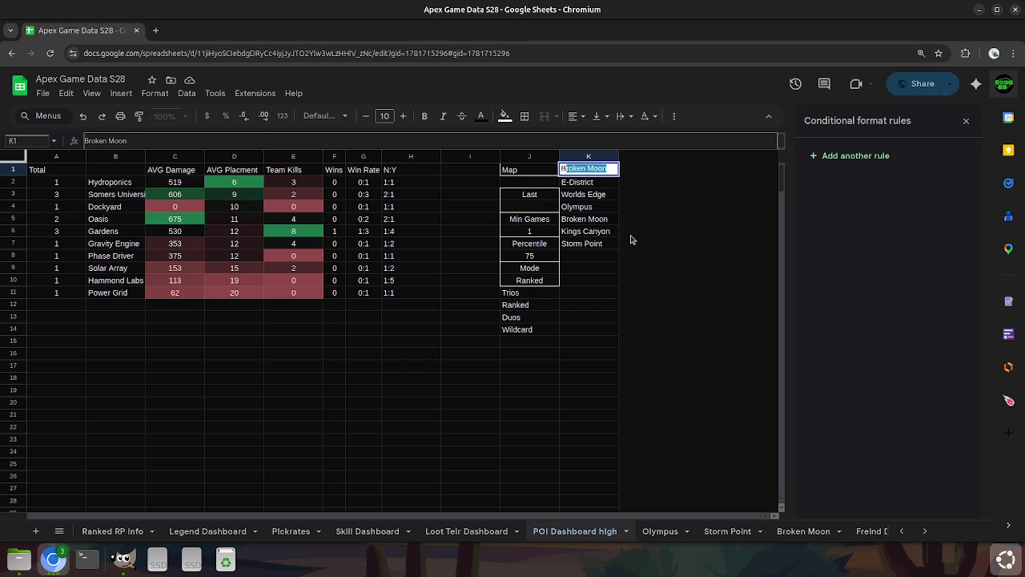
{"action": "key", "text": "Return"}
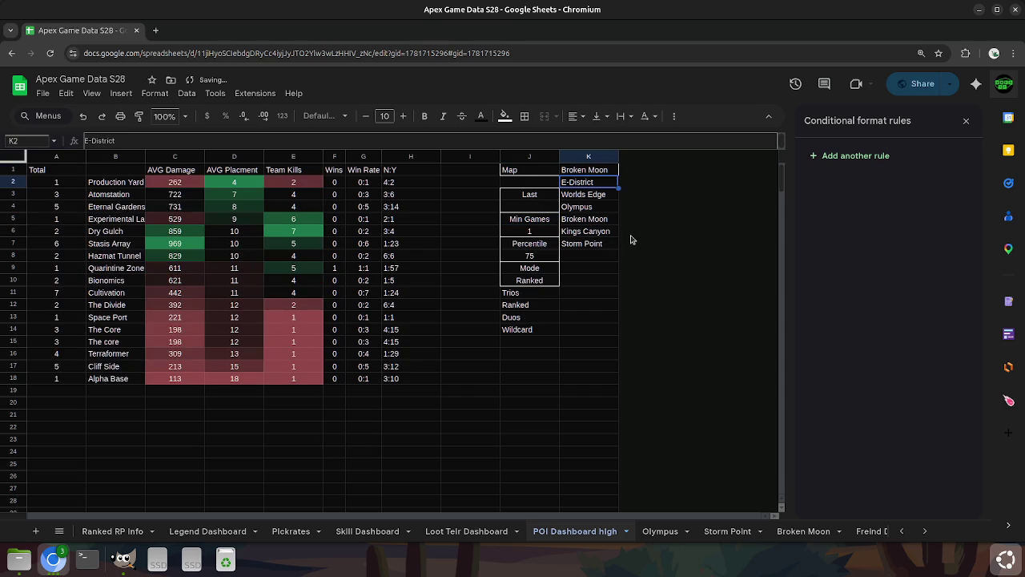
{"action": "left_click", "coordinate": [543, 283]}
{"action": "type", "text": "Trios"}
{"action": "key", "text": "Return"}
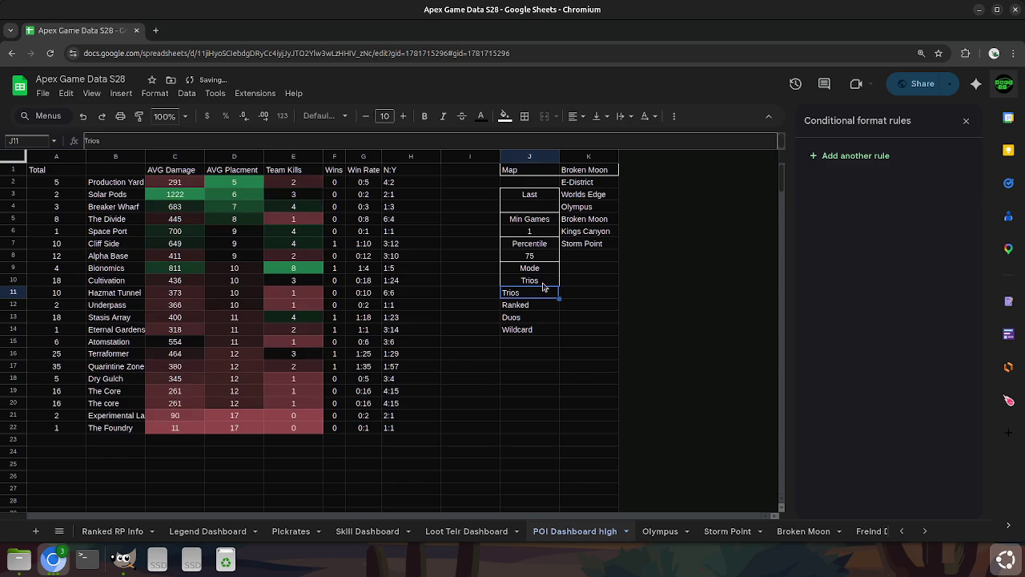
Switch to the Map sheet from the all-sheets list.
{"action": "left_click", "coordinate": [60, 531]}
{"action": "scroll", "coordinate": [91, 487], "scroll_direction": "down", "scroll_amount": 2}
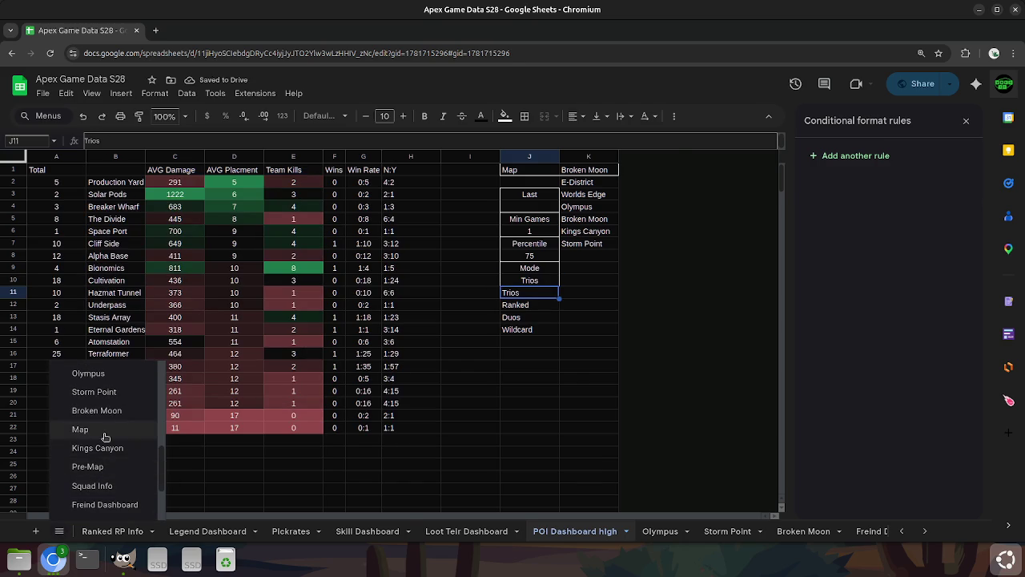
{"action": "left_click", "coordinate": [93, 428]}
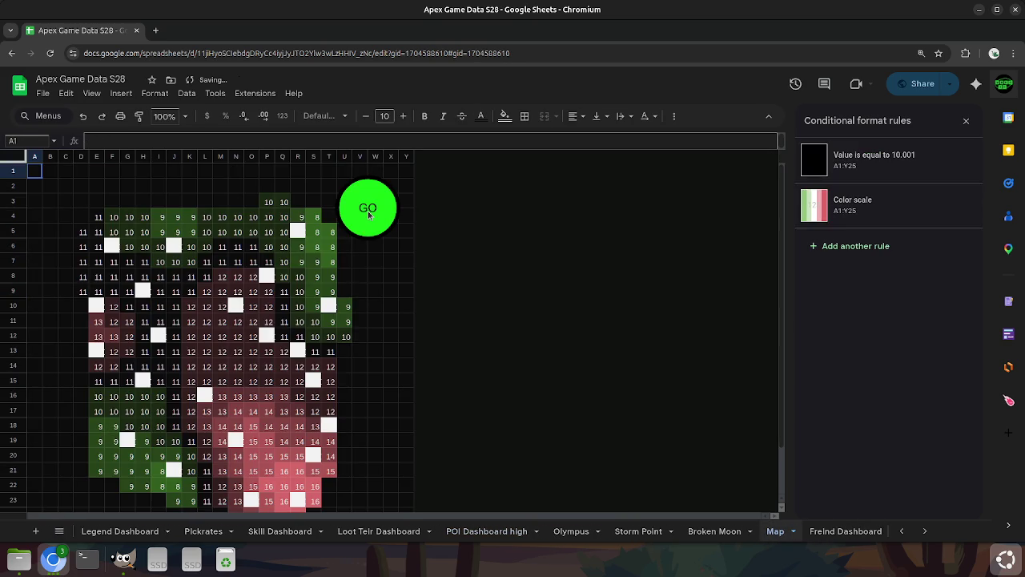
Flip between the Broken Moon and Map sheets to compare them, ending on Map.
{"action": "left_click", "coordinate": [368, 215]}
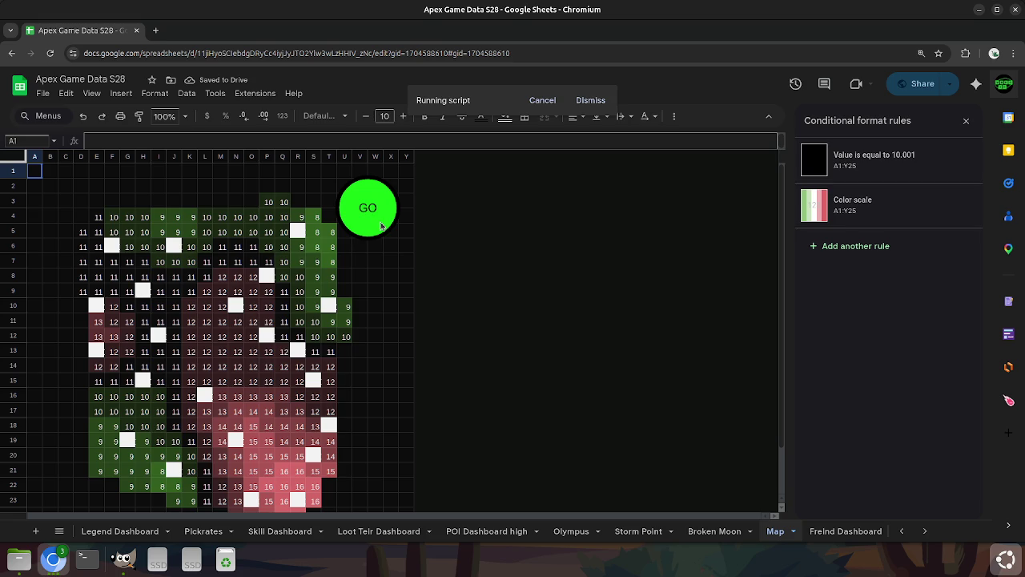
{"action": "scroll", "coordinate": [309, 318], "scroll_direction": "down", "scroll_amount": 2}
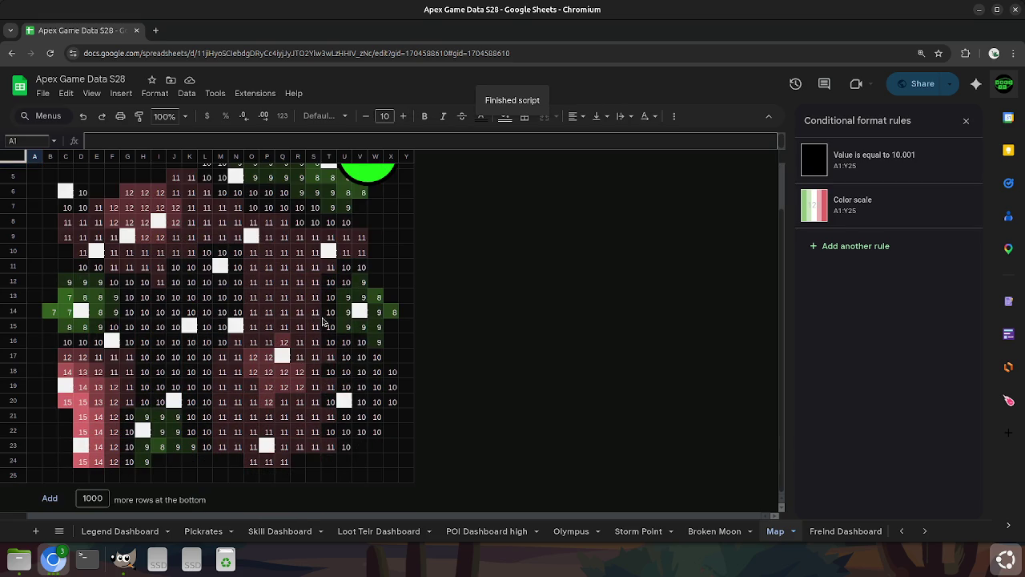
{"action": "scroll", "coordinate": [609, 291], "scroll_direction": "up", "scroll_amount": 2}
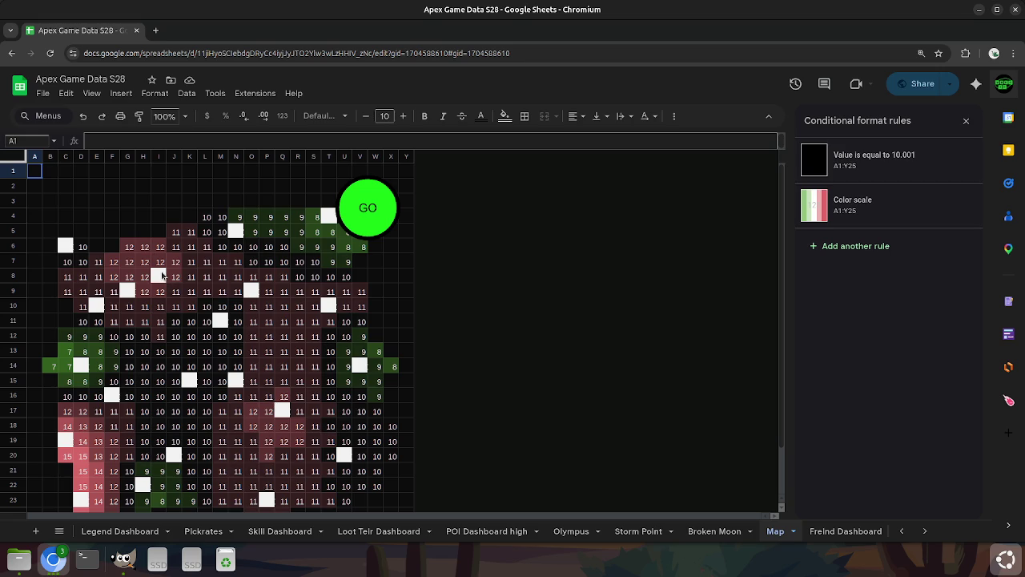
{"action": "left_click", "coordinate": [731, 531]}
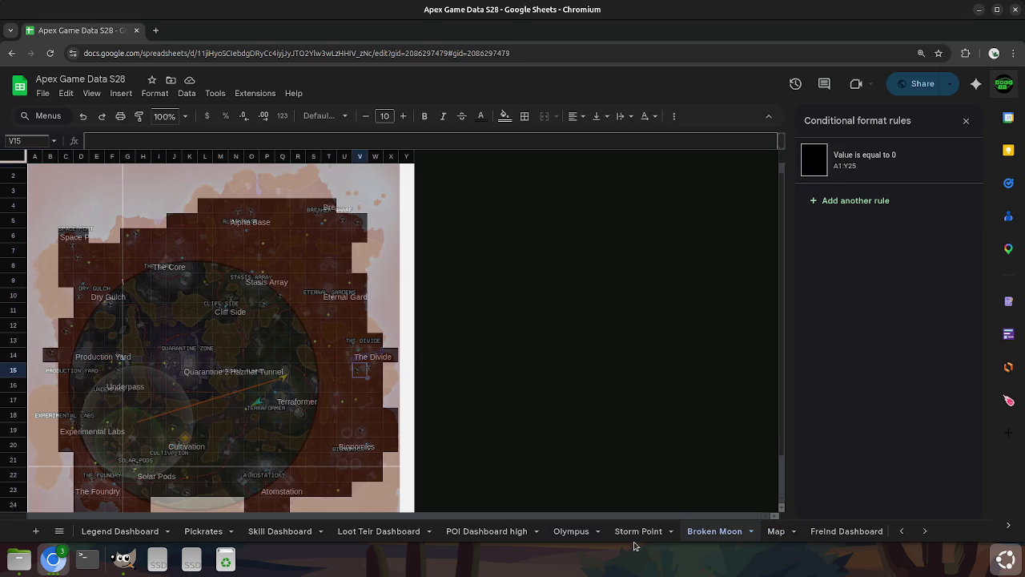
{"action": "left_click", "coordinate": [781, 535]}
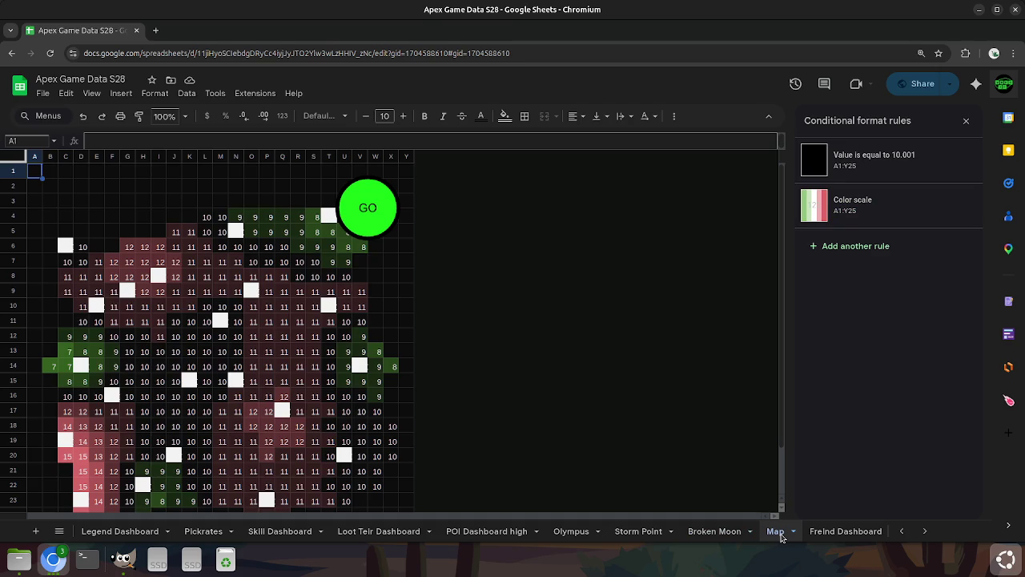
{"action": "scroll", "coordinate": [335, 485], "scroll_direction": "down", "scroll_amount": 2}
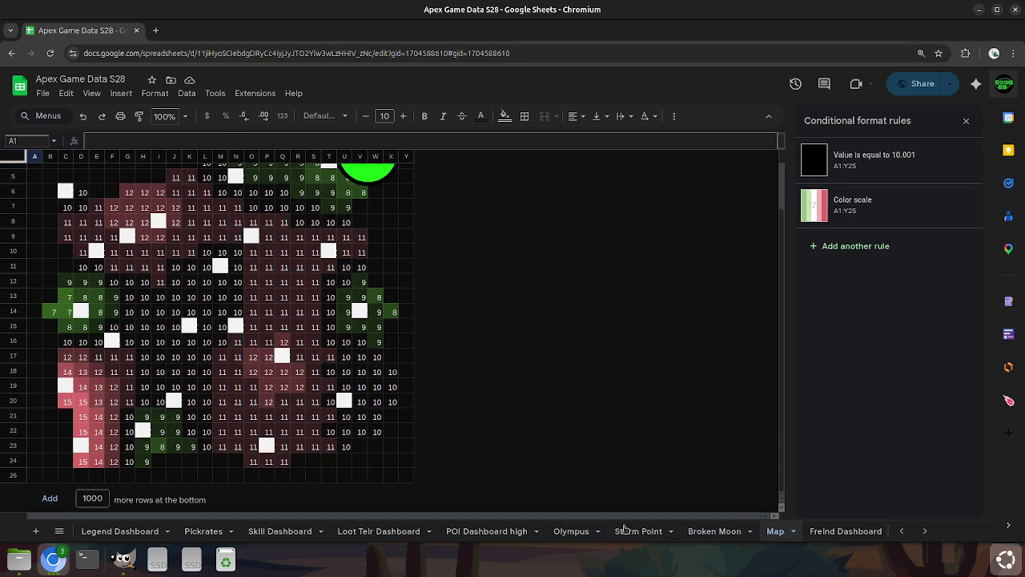
{"action": "left_click", "coordinate": [713, 532]}
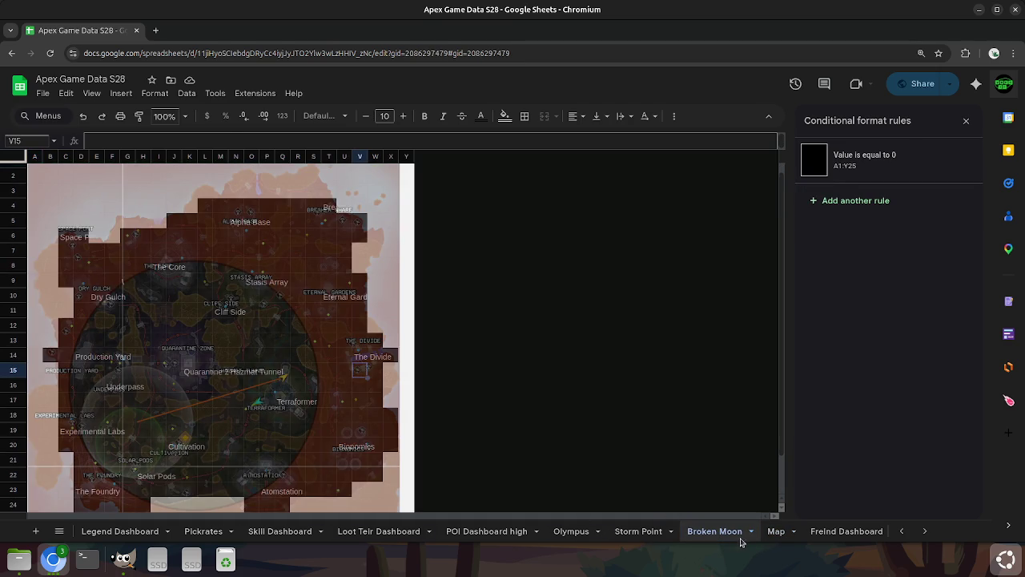
{"action": "left_click", "coordinate": [773, 535]}
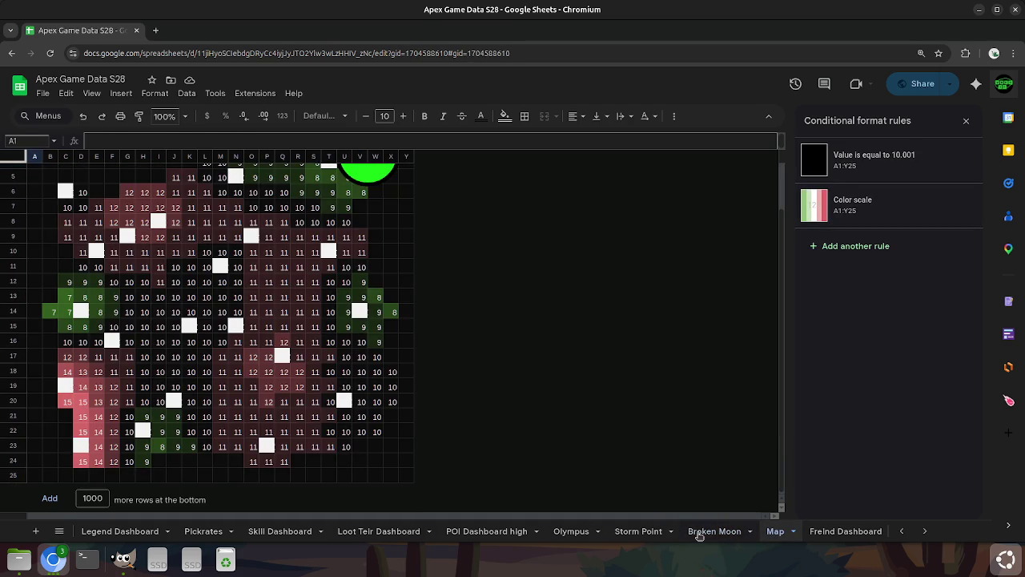
{"action": "left_click", "coordinate": [700, 534]}
{"action": "left_click", "coordinate": [779, 535]}
Duplicate the Map sheet as Copy of Map and enter 75 for extra rows.
{"action": "right_click", "coordinate": [780, 536]}
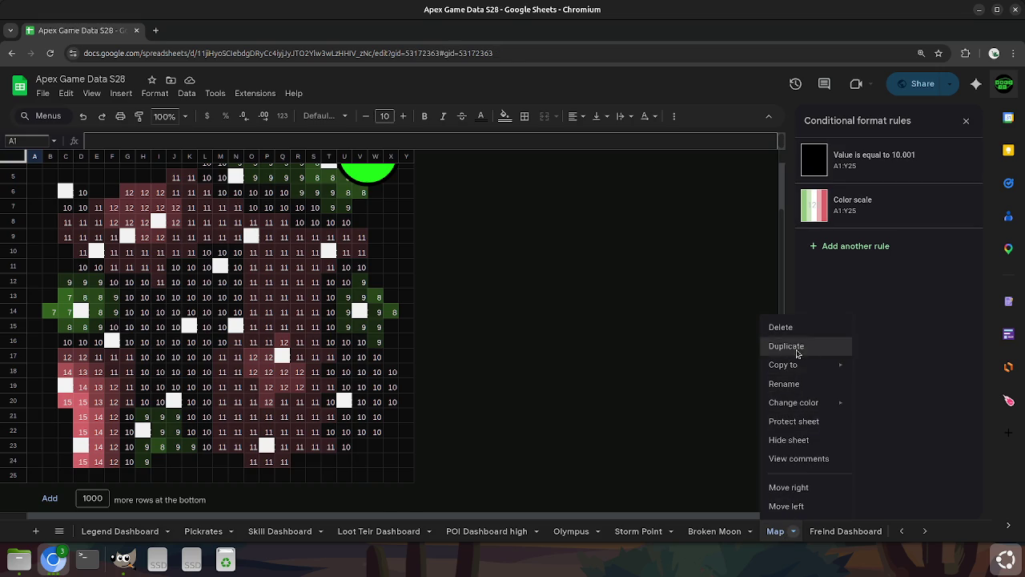
{"action": "left_click", "coordinate": [781, 346]}
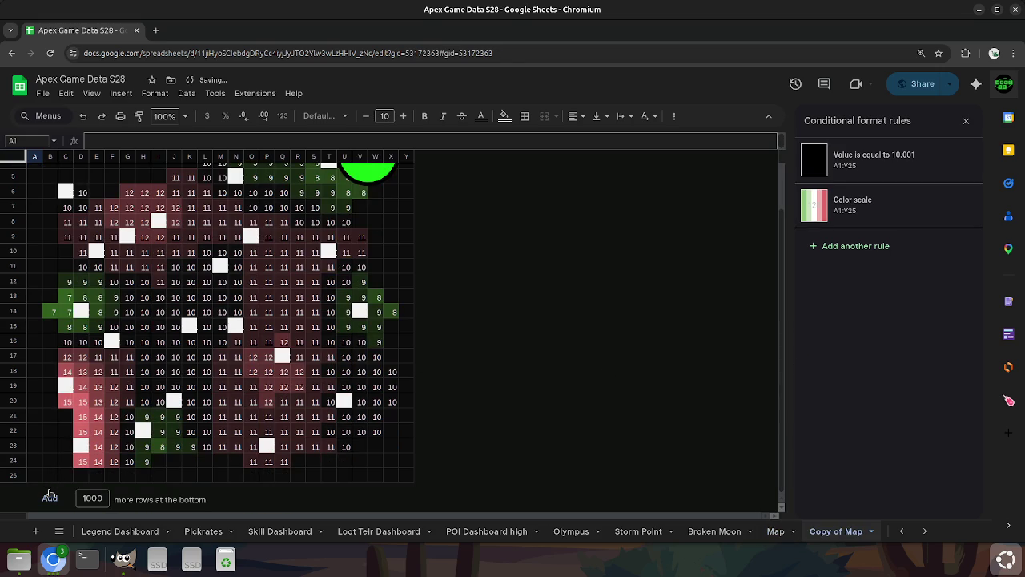
{"action": "double_click", "coordinate": [89, 497]}
{"action": "type", "text": "75"}
{"action": "scroll", "coordinate": [117, 423], "scroll_direction": "down", "scroll_amount": 2}
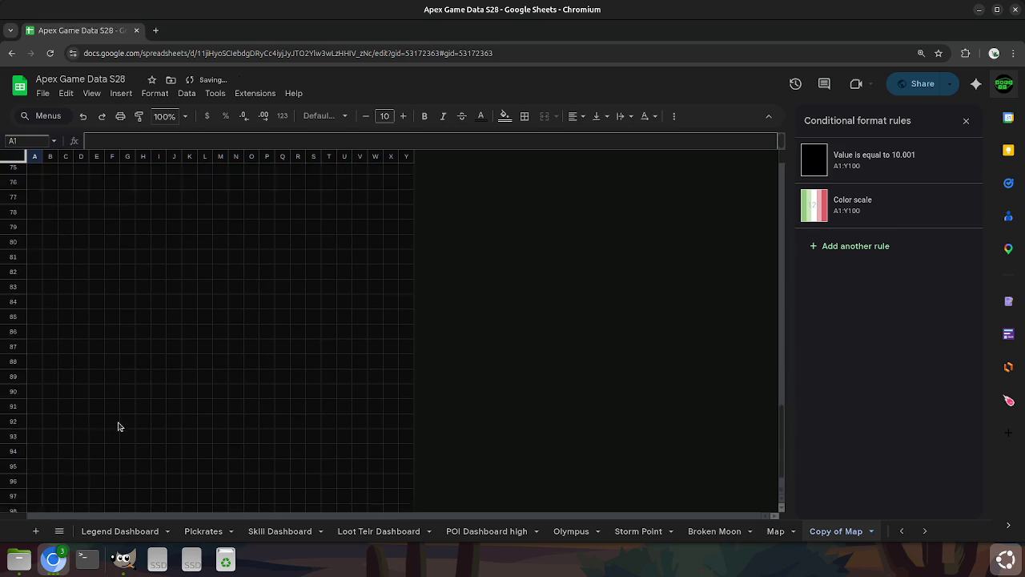
{"action": "scroll", "coordinate": [119, 421], "scroll_direction": "up", "scroll_amount": 20}
{"action": "scroll", "coordinate": [126, 429], "scroll_direction": "up", "scroll_amount": 2}
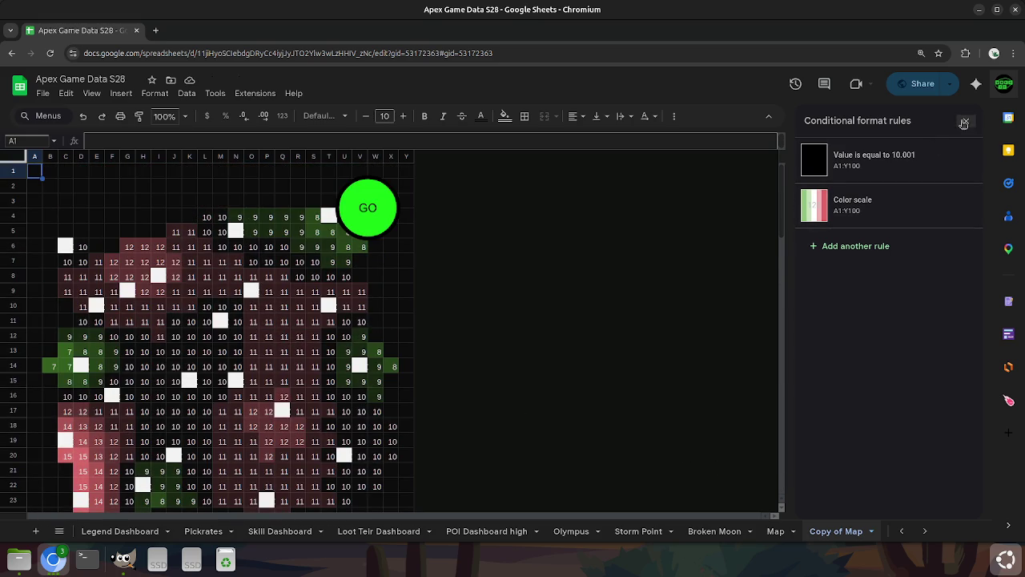
Close the Conditional format rules sidebar and return to the grid.
{"action": "left_click", "coordinate": [964, 124]}
{"action": "left_click", "coordinate": [771, 379]}
{"action": "scroll", "coordinate": [764, 389], "scroll_direction": "down", "scroll_amount": 6}
{"action": "scroll", "coordinate": [764, 389], "scroll_direction": "up", "scroll_amount": 6}
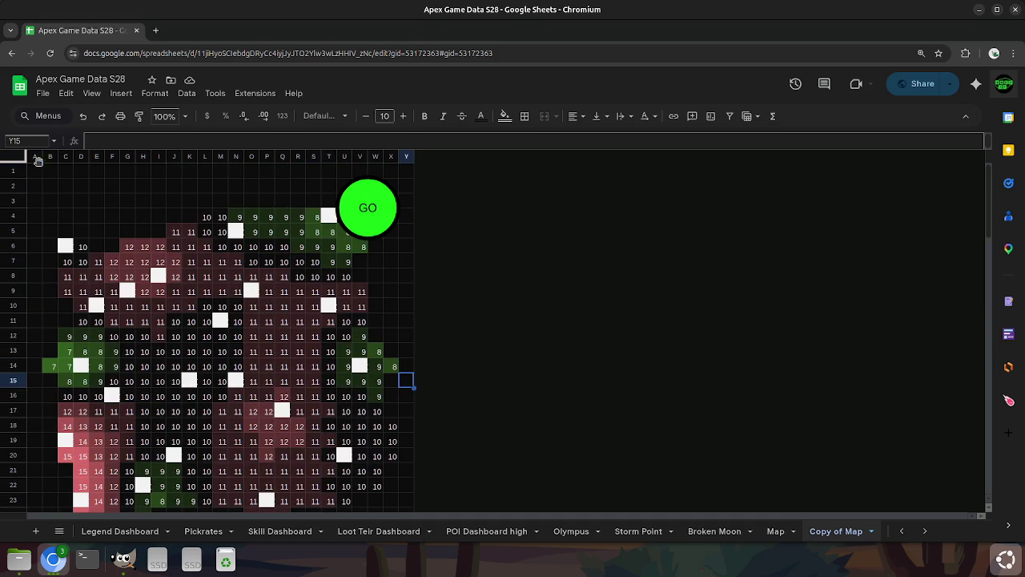
Insert three blocks of 25 columns right of column Y, extending the sheet to CV.
{"action": "left_click_drag", "start_coordinate": [38, 157], "coordinate": [406, 157]}
{"action": "right_click", "coordinate": [406, 158]}
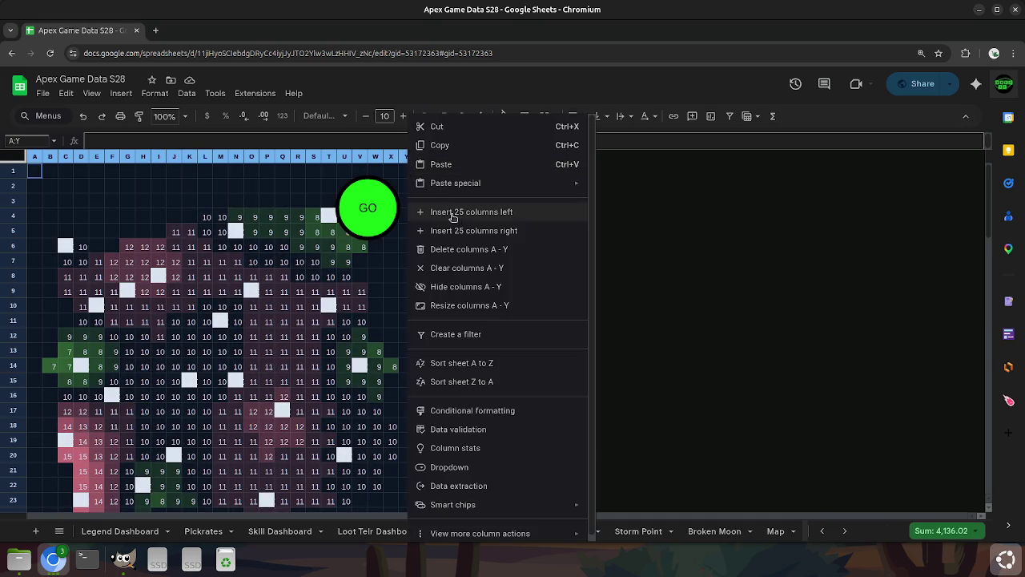
{"action": "left_click", "coordinate": [474, 230]}
{"action": "right_click", "coordinate": [439, 159]}
{"action": "left_click", "coordinate": [493, 230]}
{"action": "right_click", "coordinate": [492, 159]}
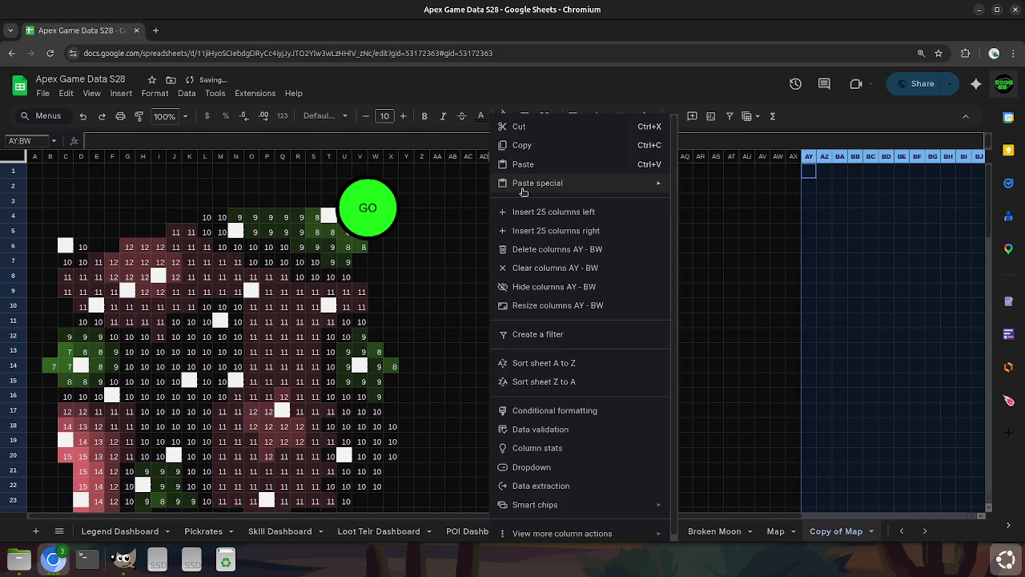
{"action": "left_click", "coordinate": [575, 232]}
Select every column of Copy of Map, A through CV.
{"action": "scroll", "coordinate": [586, 260], "scroll_direction": "down", "scroll_amount": 3}
{"action": "scroll", "coordinate": [588, 265], "scroll_direction": "up", "scroll_amount": 5}
{"action": "left_click", "coordinate": [590, 291]}
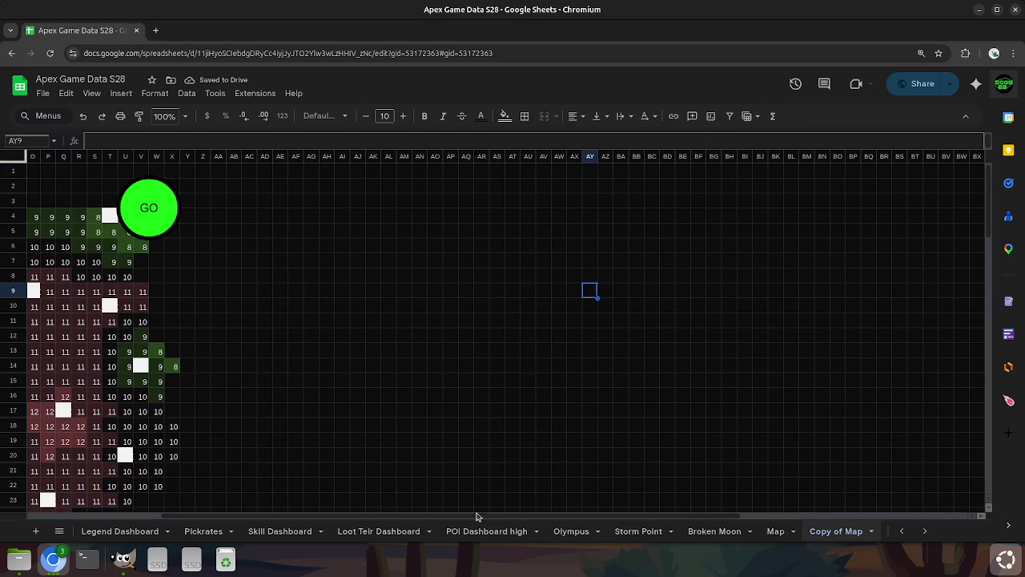
{"action": "left_click_drag", "start_coordinate": [476, 517], "coordinate": [272, 514]}
{"action": "left_click", "coordinate": [484, 291]}
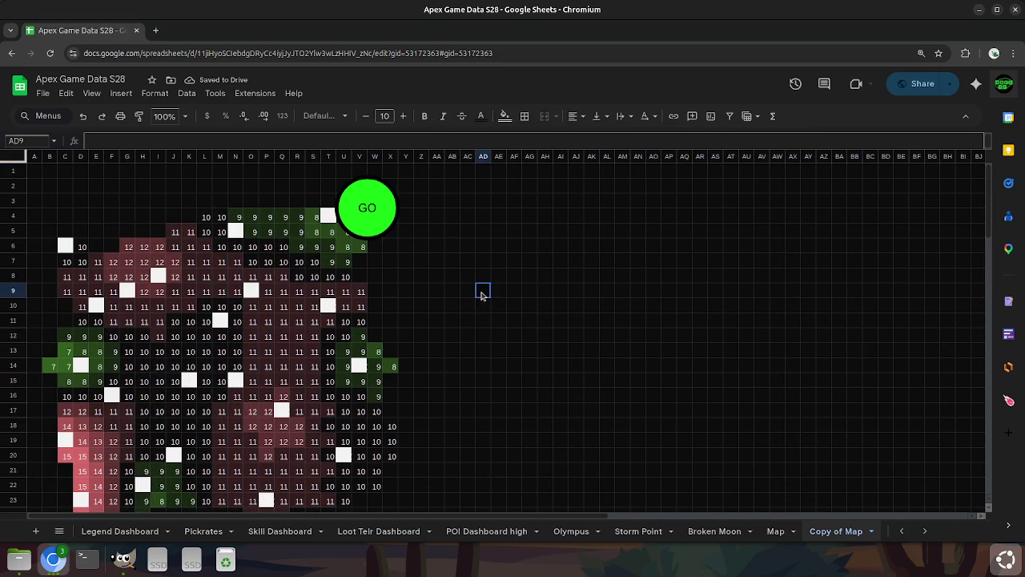
{"action": "key", "text": "ctrl+a"}
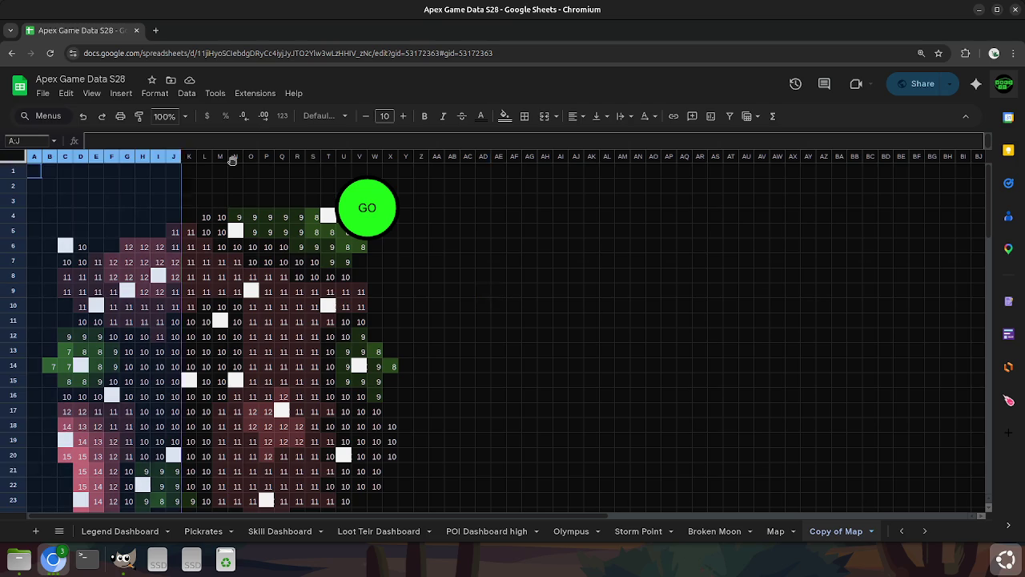
{"action": "key", "text": "ctrl+shift+Right"}
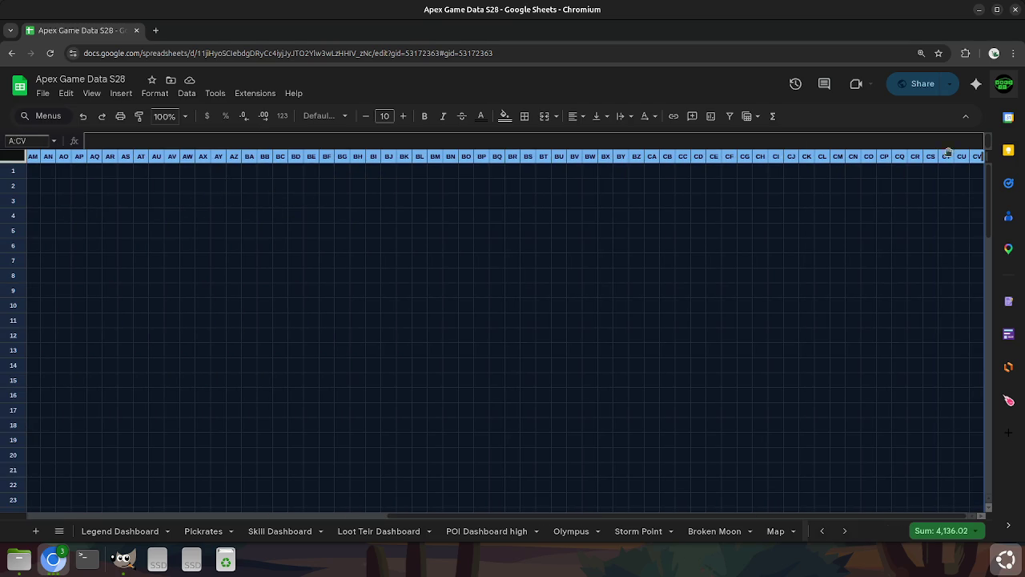
Resize columns A–CV of Copy of Map to 5 pixels wide.
{"action": "right_click", "coordinate": [843, 157]}
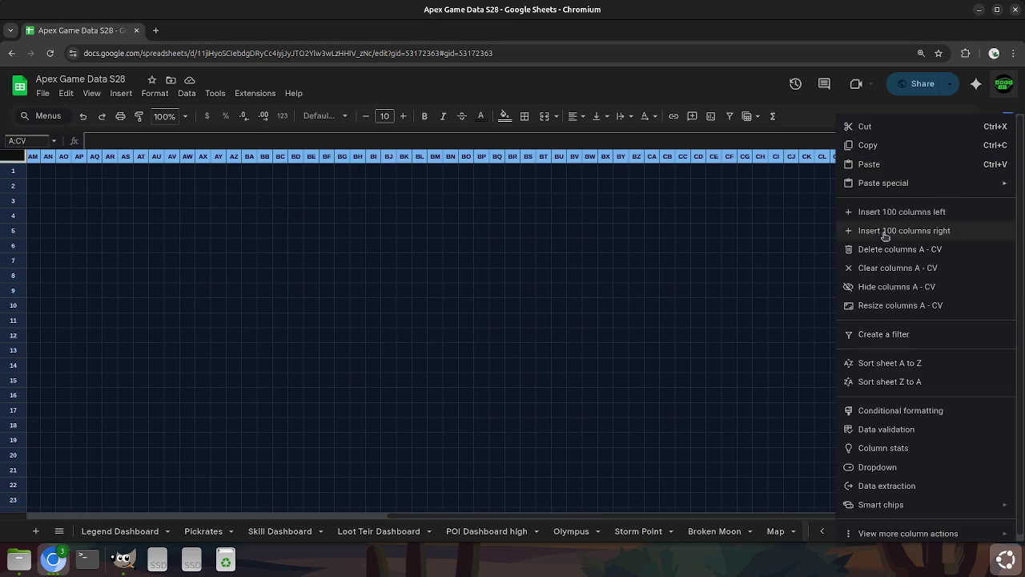
{"action": "left_click", "coordinate": [916, 305]}
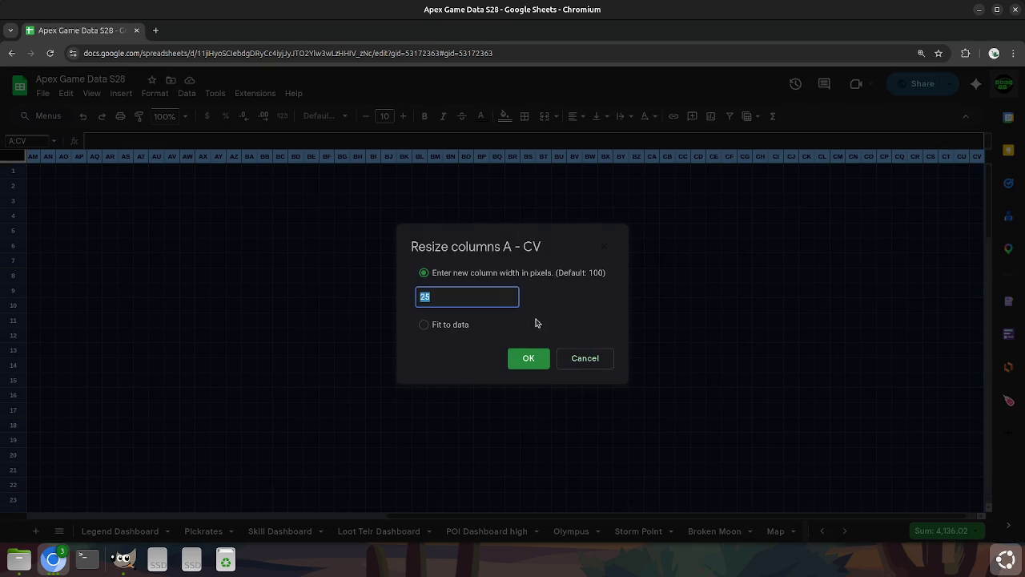
{"action": "left_click", "coordinate": [500, 303]}
{"action": "key", "text": "Return"}
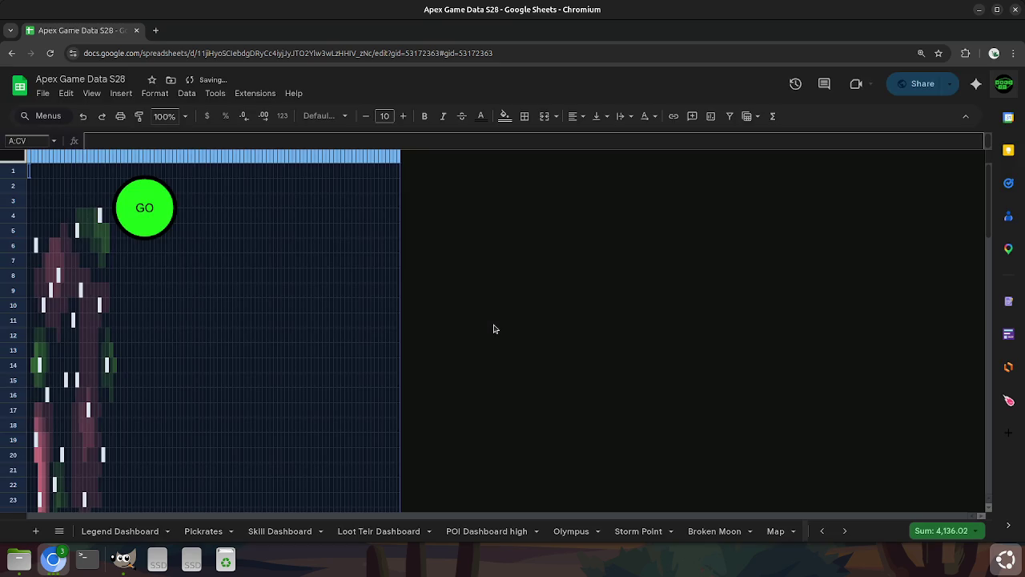
{"action": "scroll", "coordinate": [492, 326], "scroll_direction": "down", "scroll_amount": 5}
{"action": "scroll", "coordinate": [489, 321], "scroll_direction": "down", "scroll_amount": 5}
{"action": "scroll", "coordinate": [490, 330], "scroll_direction": "up", "scroll_amount": 10}
{"action": "left_click", "coordinate": [398, 259]}
Set rows 1–100 to 5 pixels tall, run the GO script, and return to Broken Moon.
{"action": "mouse_move", "coordinate": [8, 173]}
{"action": "left_mouse_down"}
{"action": "mouse_move", "coordinate": [46, 554]}
{"action": "mouse_move", "coordinate": [13, 474]}
{"action": "left_mouse_up"}
{"action": "right_click", "coordinate": [13, 474]}
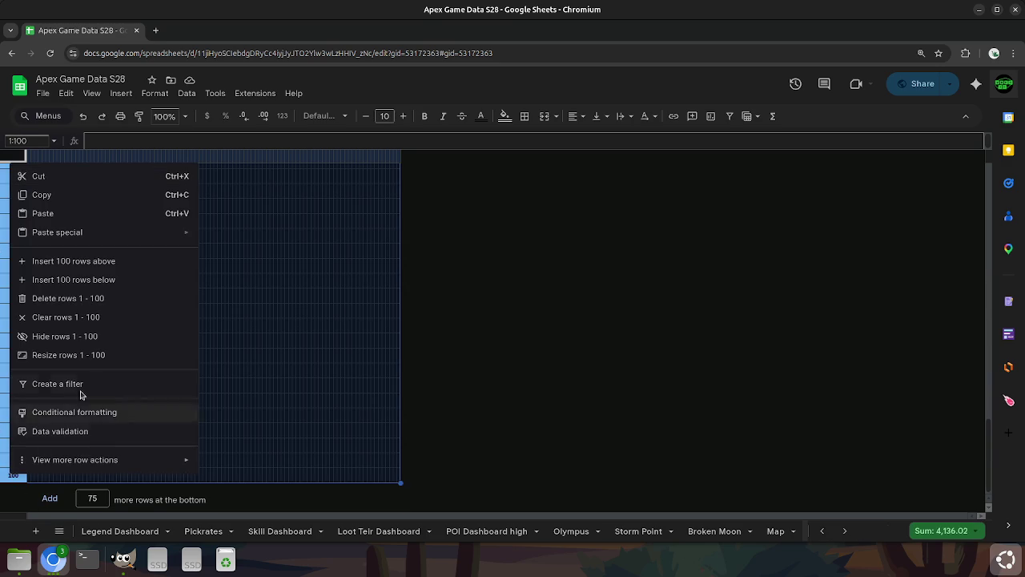
{"action": "left_click", "coordinate": [139, 353]}
{"action": "type", "text": "5"}
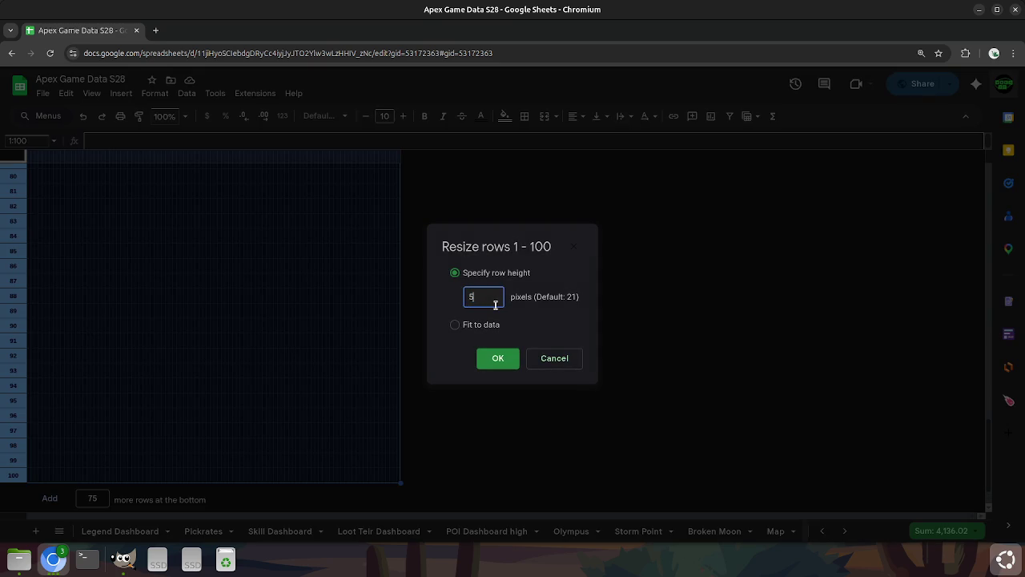
{"action": "left_click", "coordinate": [498, 358]}
{"action": "left_click", "coordinate": [502, 366]}
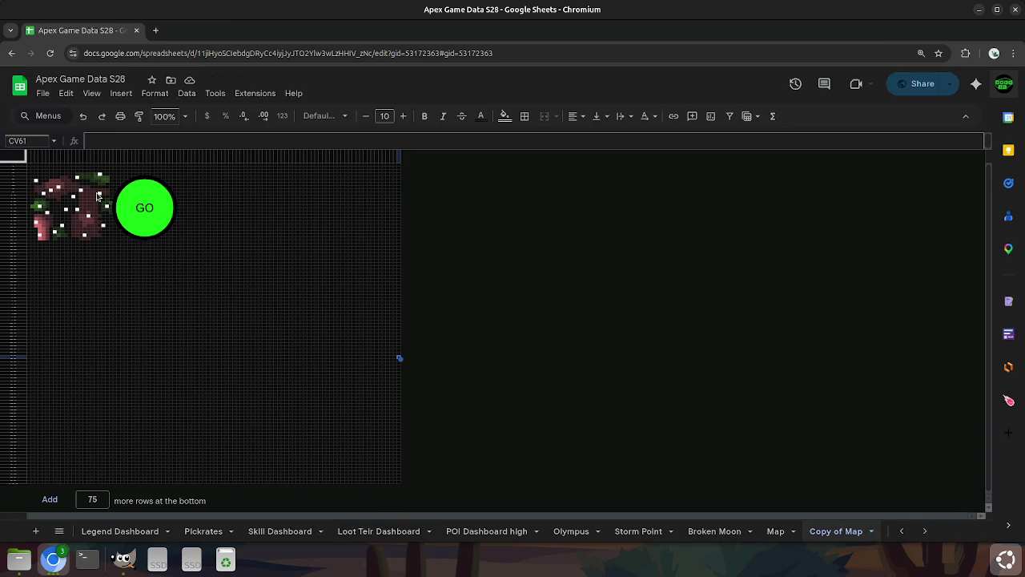
{"action": "left_click", "coordinate": [130, 205]}
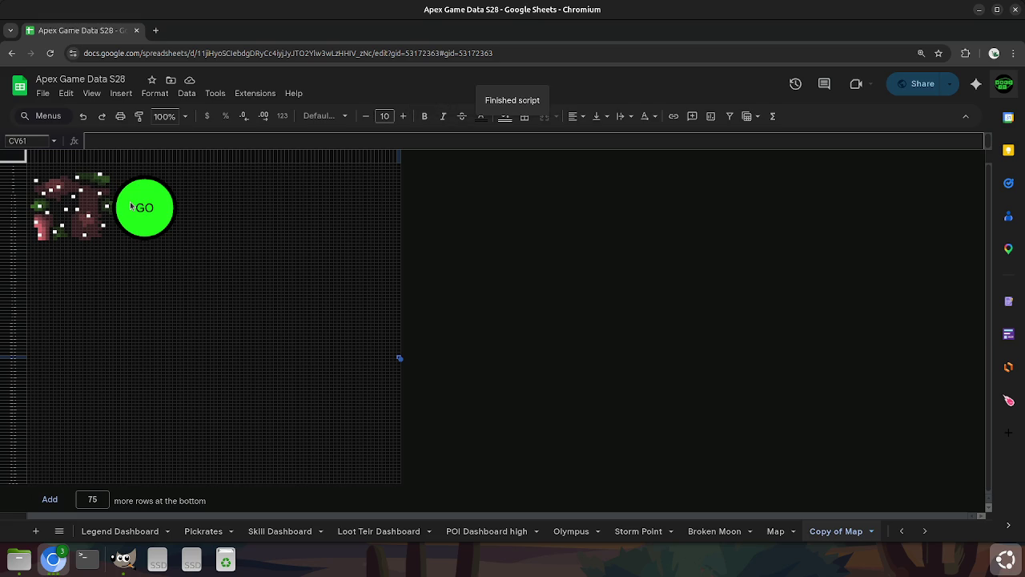
{"action": "left_click", "coordinate": [702, 531]}
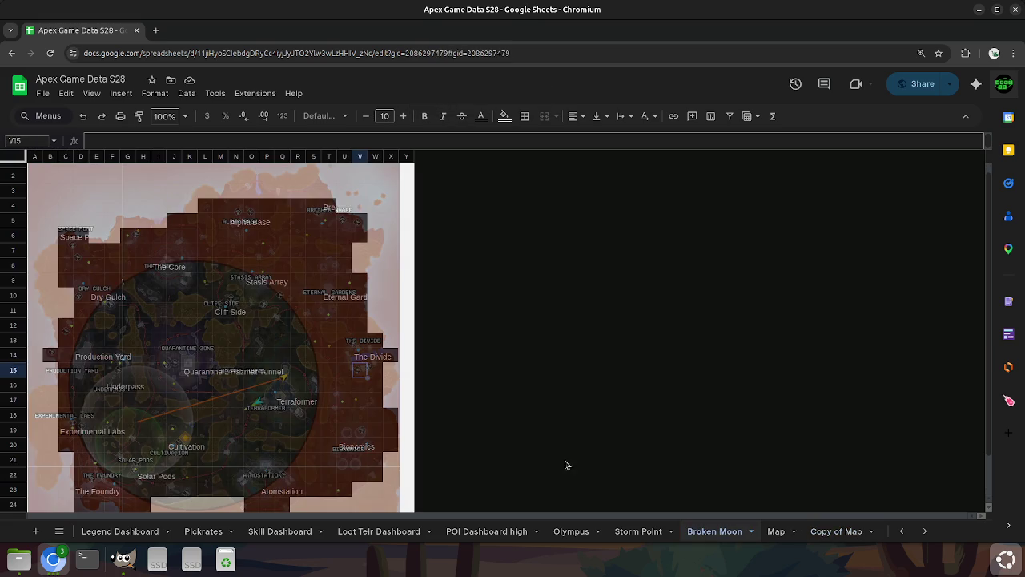
Insert 25 columns to the right of column Y on Broken Moon.
{"action": "left_click", "coordinate": [565, 316]}
{"action": "left_click", "coordinate": [552, 249]}
{"action": "left_click", "coordinate": [449, 236]}
{"action": "left_click_drag", "start_coordinate": [36, 156], "coordinate": [402, 160]}
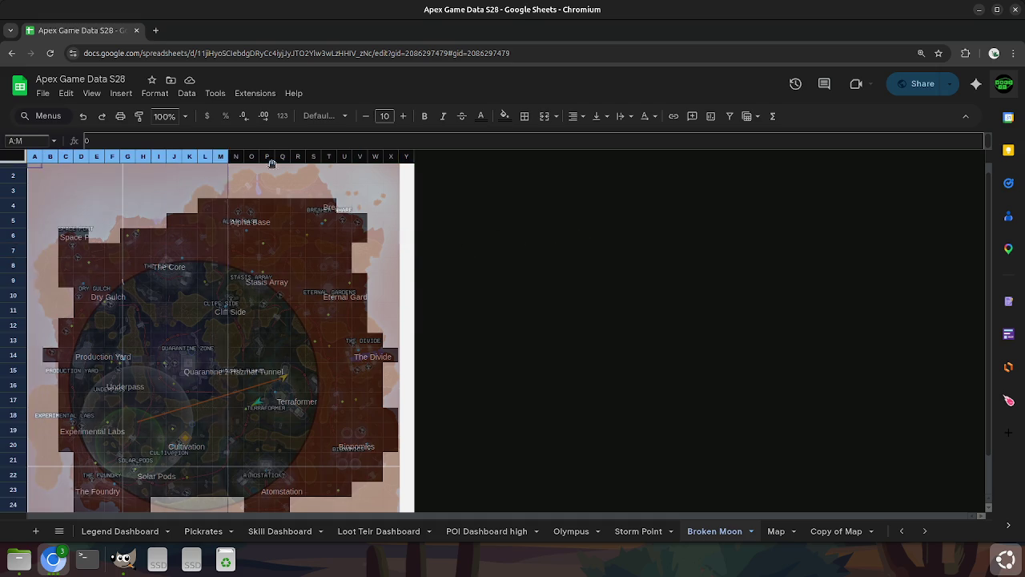
{"action": "right_click", "coordinate": [405, 158]}
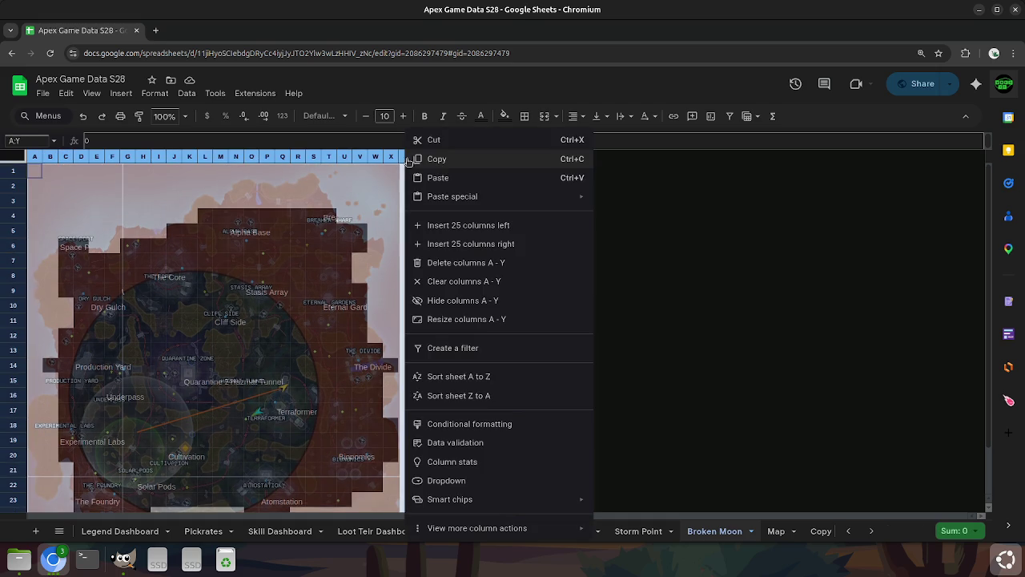
{"action": "left_click", "coordinate": [543, 245]}
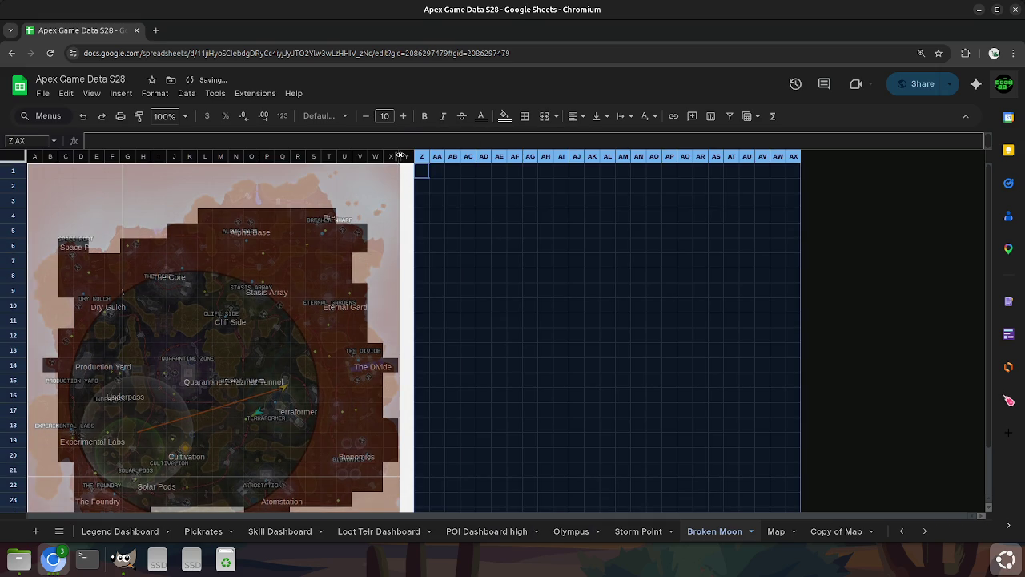
{"action": "right_click", "coordinate": [405, 160]}
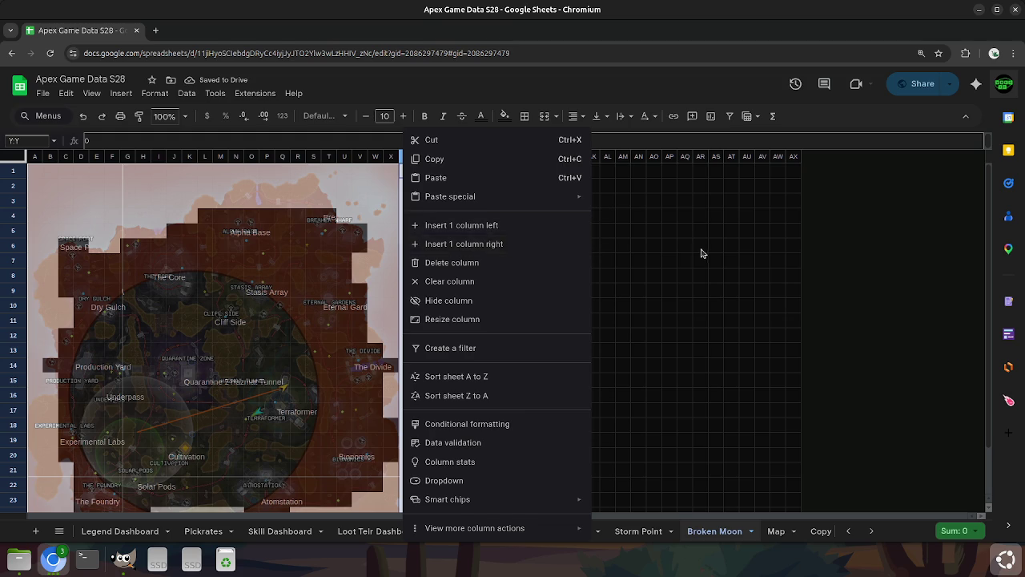
{"action": "left_click", "coordinate": [698, 247]}
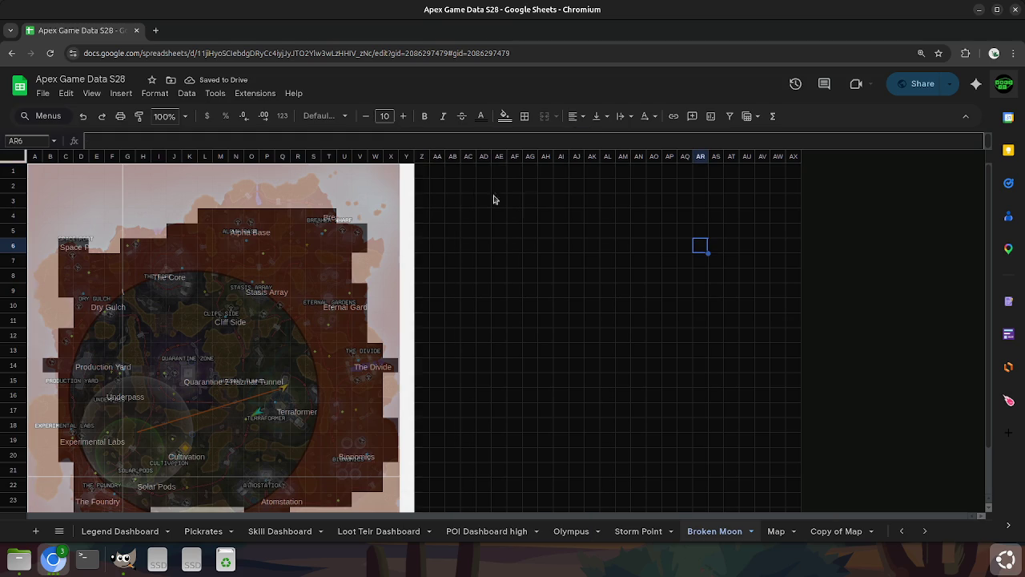
Insert two more 25-column blocks after column AX.
{"action": "left_click", "coordinate": [422, 156]}
{"action": "left_click", "coordinate": [793, 156], "text": "shift"}
{"action": "right_click", "coordinate": [786, 156]}
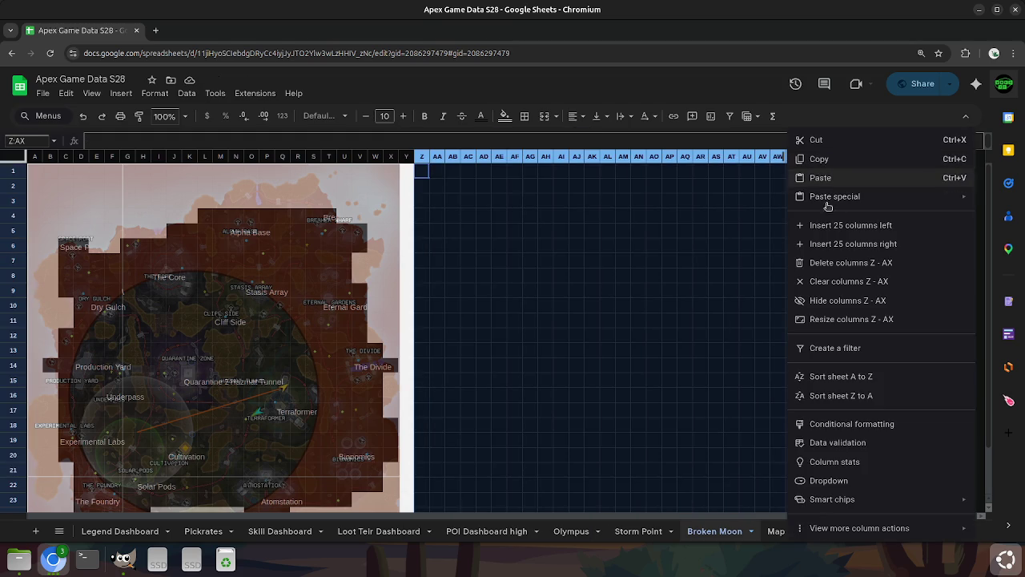
{"action": "left_click", "coordinate": [852, 244]}
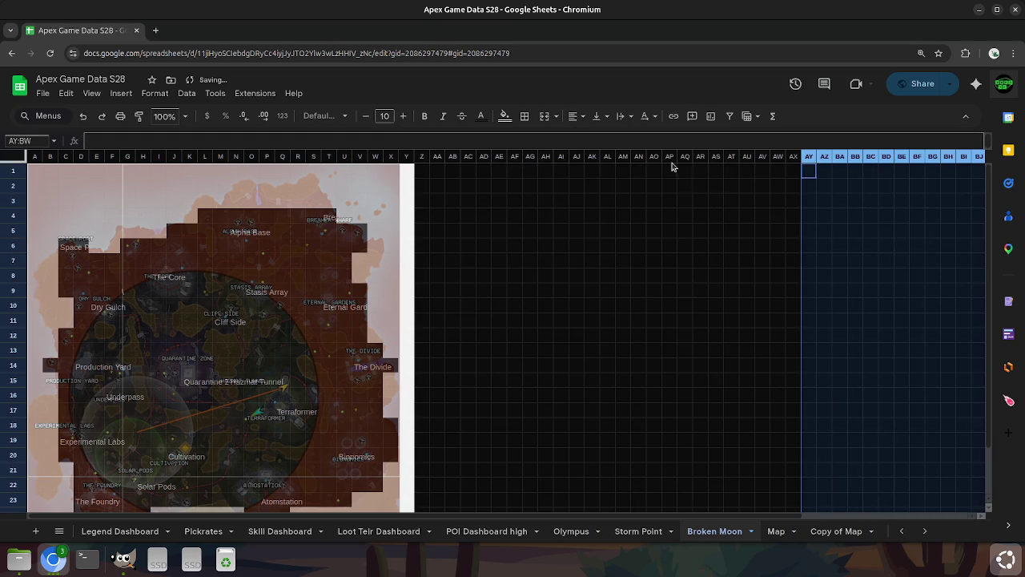
{"action": "right_click", "coordinate": [836, 160]}
{"action": "left_click", "coordinate": [890, 244]}
{"action": "left_click", "coordinate": [721, 280]}
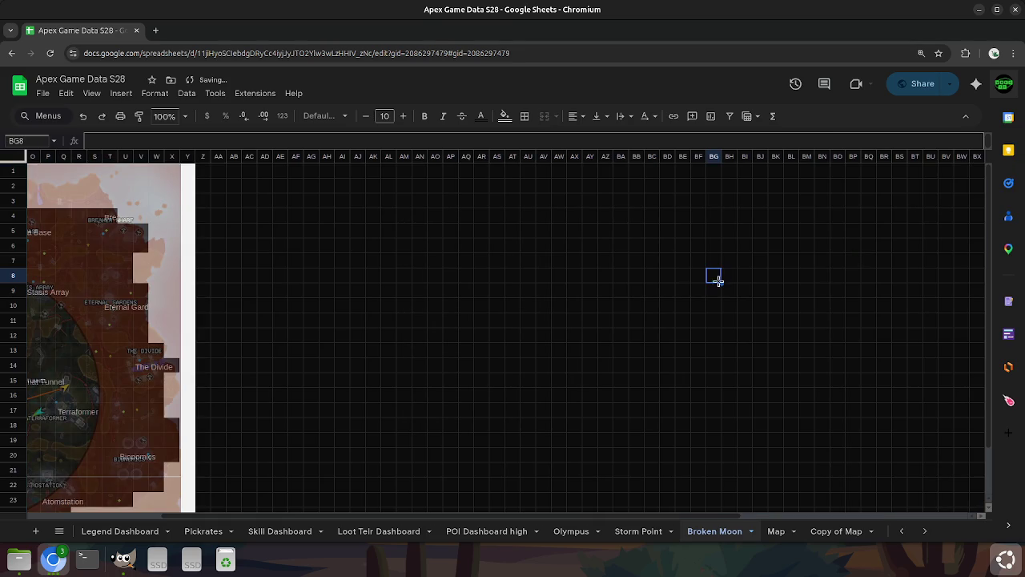
Add 1,000 extra rows below the map using the Add rows box.
{"action": "scroll", "coordinate": [436, 298], "scroll_direction": "down", "scroll_amount": 2}
{"action": "double_click", "coordinate": [104, 497]}
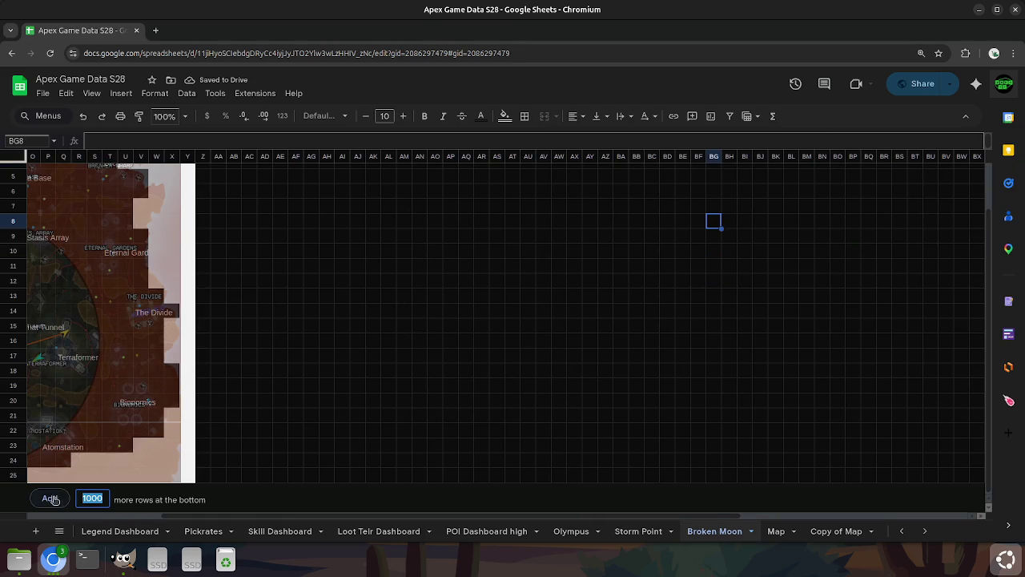
{"action": "type", "text": "10"}
{"action": "key", "text": "Return"}
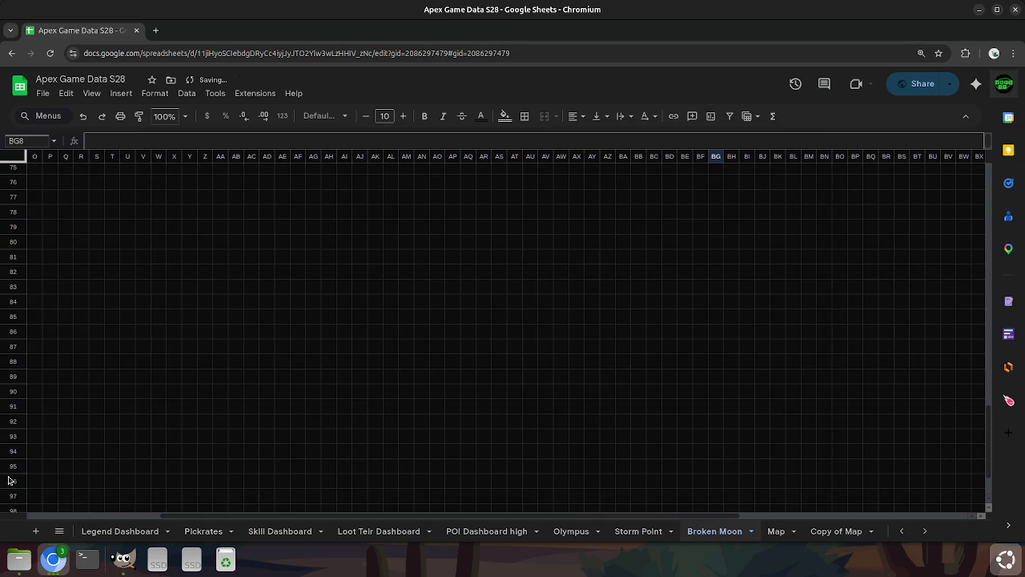
{"action": "left_click_drag", "start_coordinate": [351, 518], "coordinate": [130, 496]}
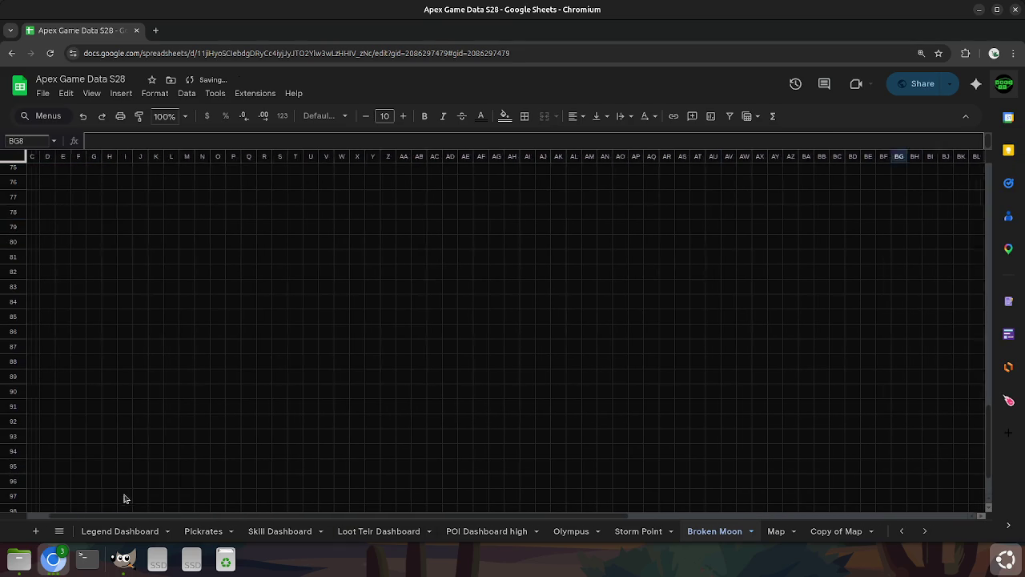
{"action": "left_click", "coordinate": [128, 272]}
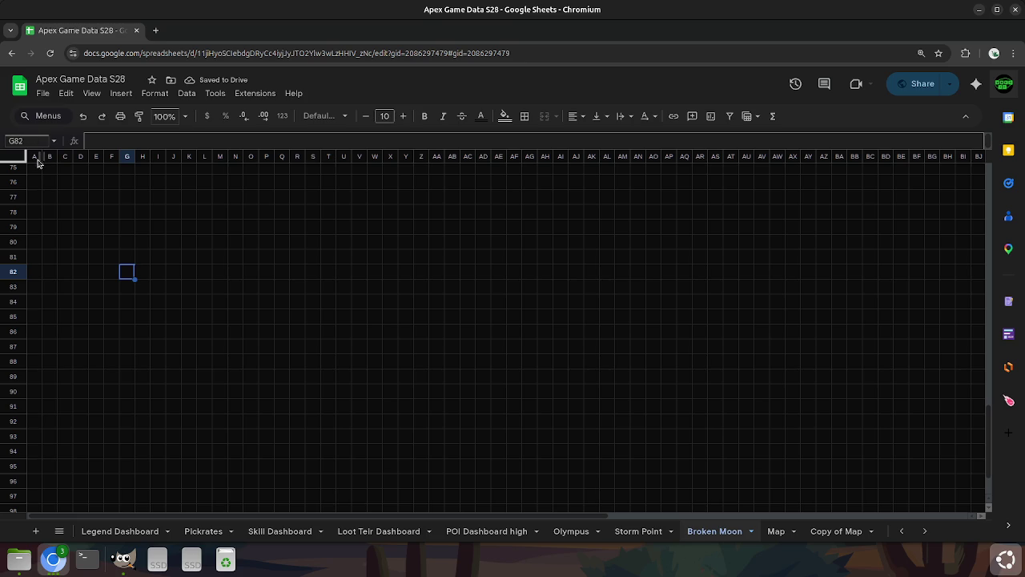
{"action": "left_click_drag", "start_coordinate": [38, 158], "coordinate": [990, 156]}
Set columns A–CV of Broken Moon to 5 pixels wide.
{"action": "right_click", "coordinate": [913, 156]}
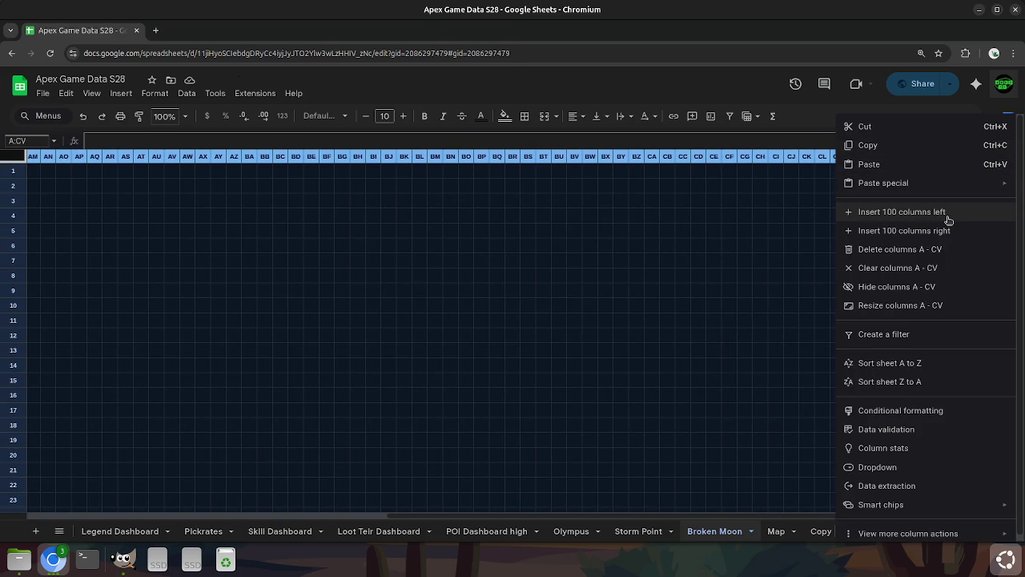
{"action": "left_click", "coordinate": [927, 303]}
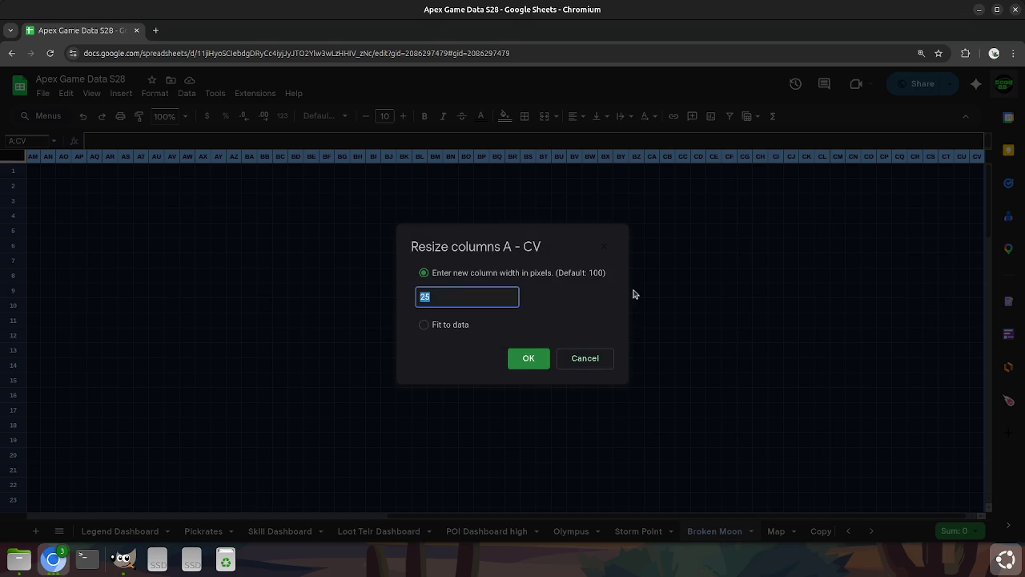
{"action": "type", "text": "5"}
{"action": "key", "text": "Return"}
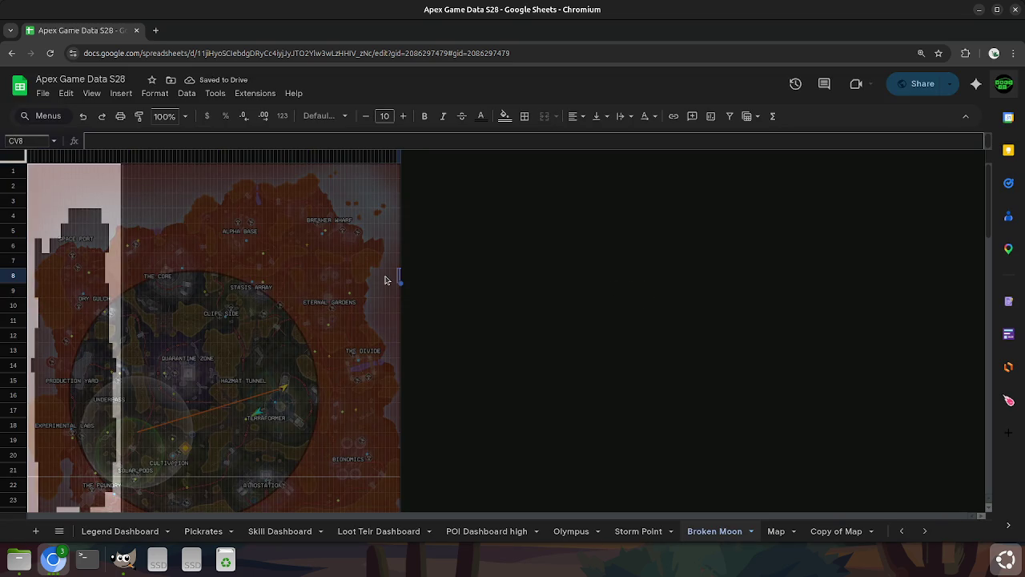
{"action": "scroll", "coordinate": [392, 278], "scroll_direction": "down", "scroll_amount": 3}
{"action": "scroll", "coordinate": [388, 280], "scroll_direction": "down", "scroll_amount": 4}
{"action": "scroll", "coordinate": [386, 280], "scroll_direction": "up", "scroll_amount": 7}
Set rows 1–100 of Broken Moon to 5 pixels tall.
{"action": "mouse_move", "coordinate": [13, 171]}
{"action": "left_mouse_down"}
{"action": "mouse_move", "coordinate": [13, 505]}
{"action": "mouse_move", "coordinate": [35, 479]}
{"action": "left_mouse_up"}
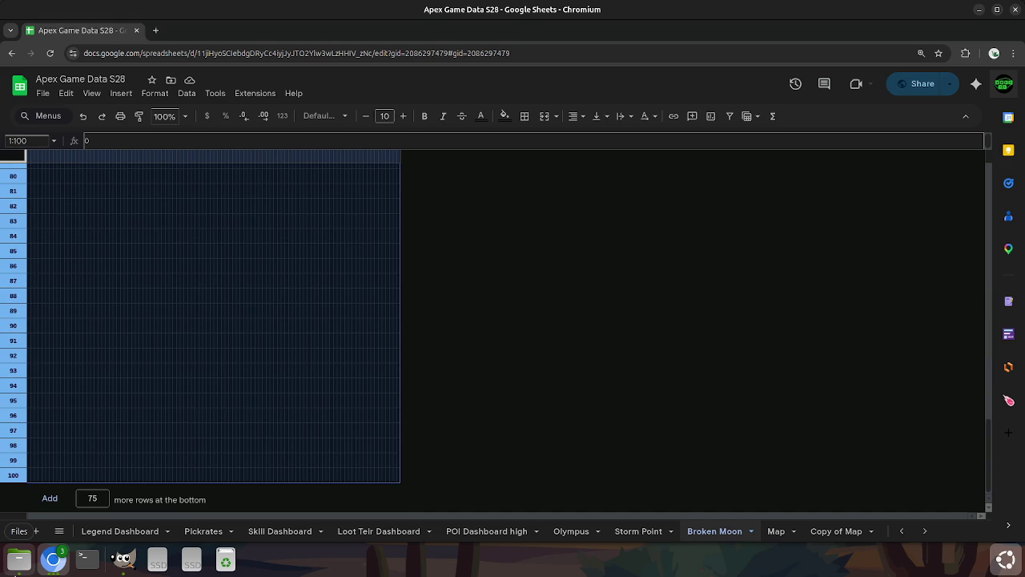
{"action": "right_click", "coordinate": [16, 475]}
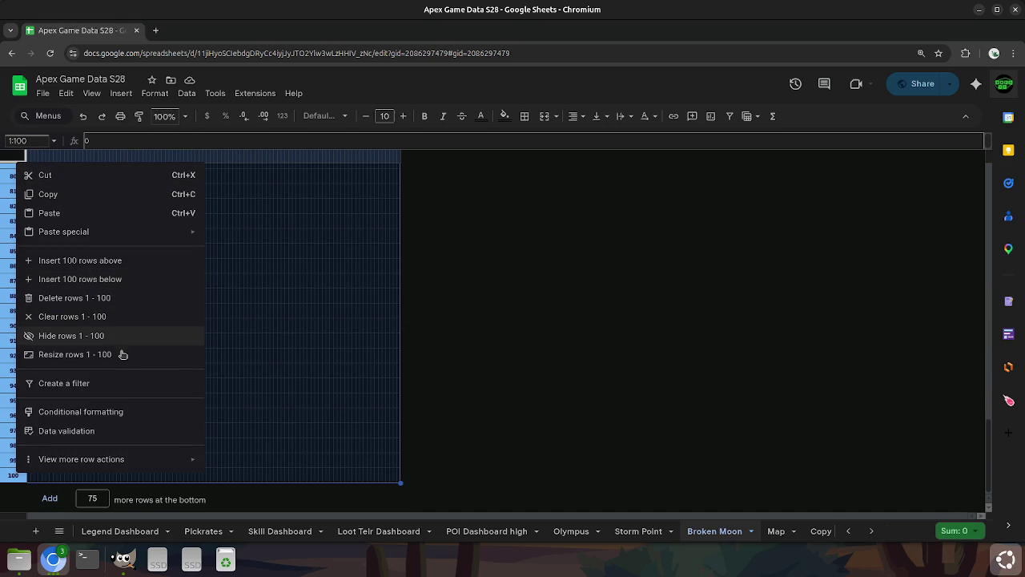
{"action": "left_click", "coordinate": [123, 353]}
{"action": "type", "text": "5"}
{"action": "key", "text": "Return"}
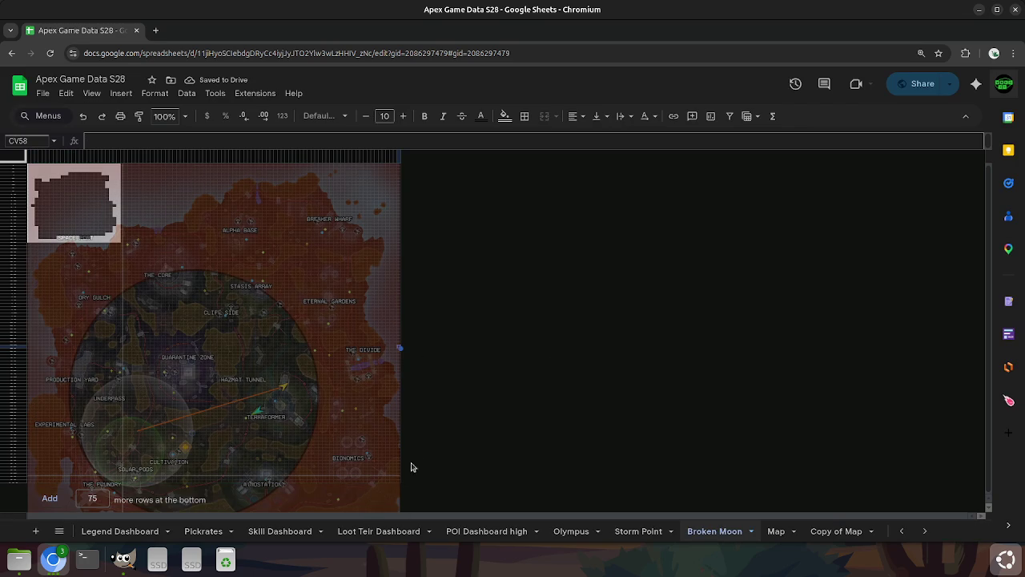
{"action": "left_click", "coordinate": [387, 493]}
Nudge and resize the map image to fit the grid, checking edges at CV87 and CV100.
{"action": "scroll", "coordinate": [401, 497], "scroll_direction": "down", "scroll_amount": 1}
{"action": "left_click_drag", "start_coordinate": [365, 455], "coordinate": [366, 459]}
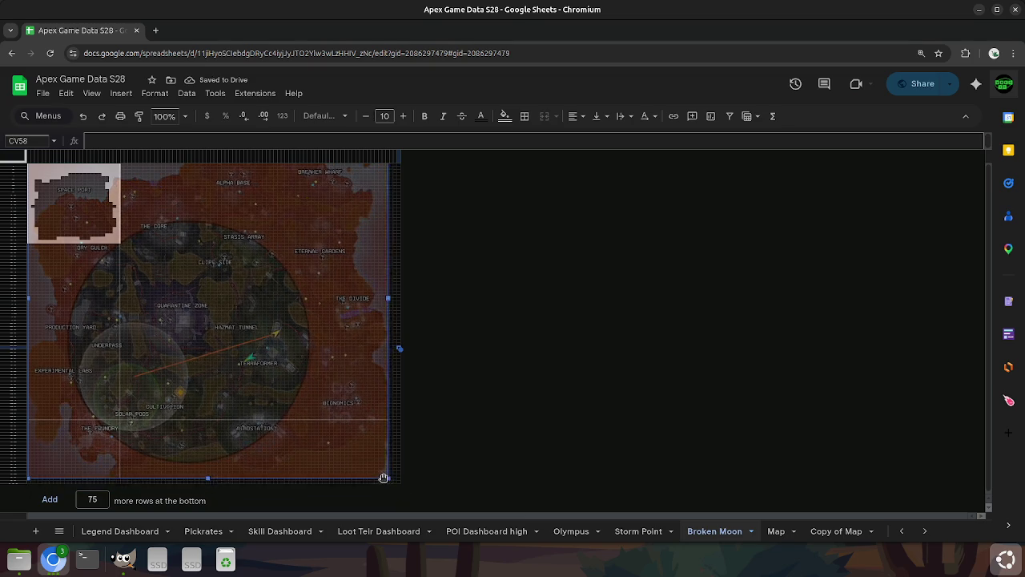
{"action": "left_click_drag", "start_coordinate": [396, 485], "coordinate": [435, 481]}
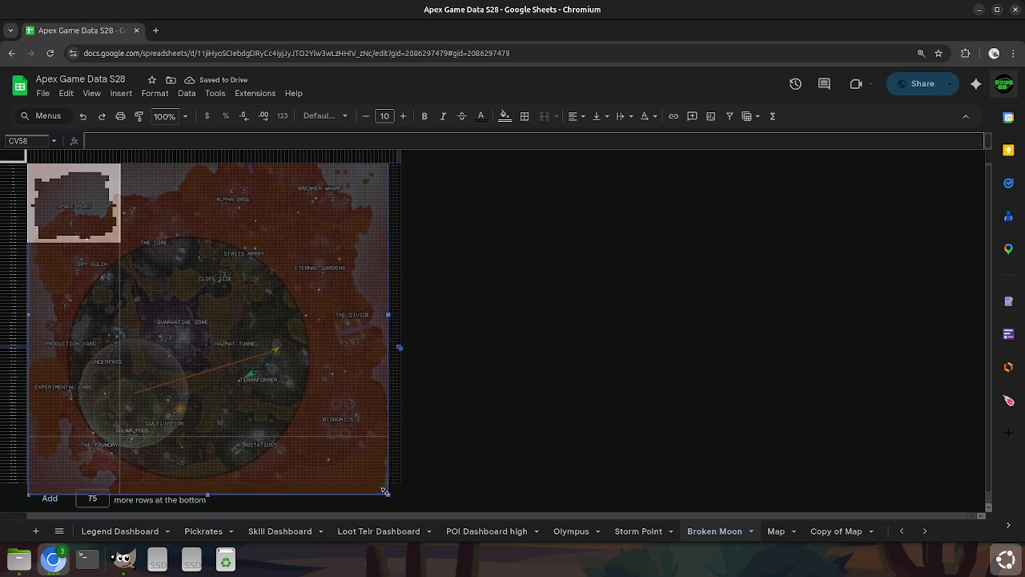
{"action": "left_click_drag", "start_coordinate": [392, 498], "coordinate": [378, 485]}
{"action": "left_click", "coordinate": [519, 475]}
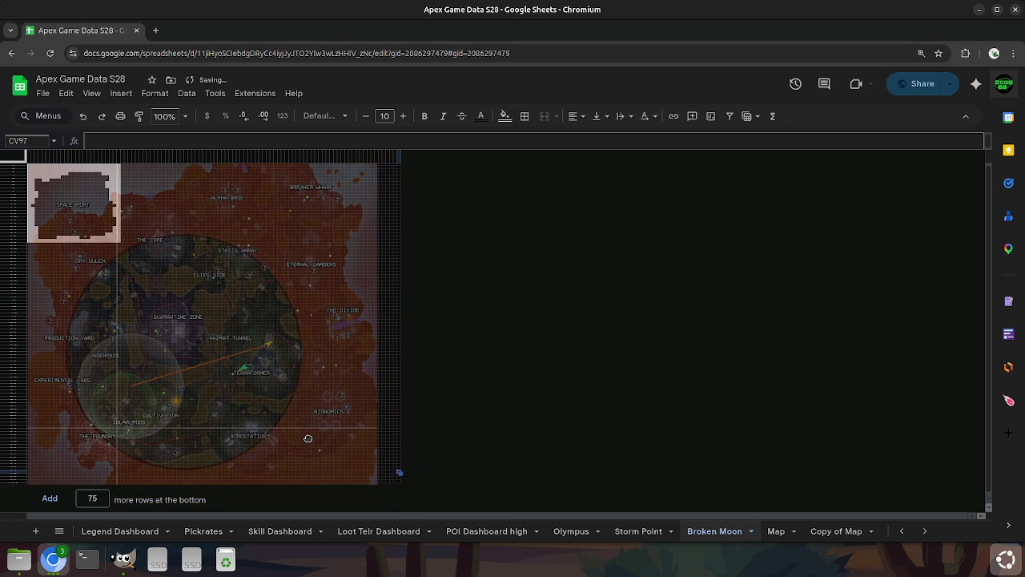
{"action": "left_click", "coordinate": [553, 440]}
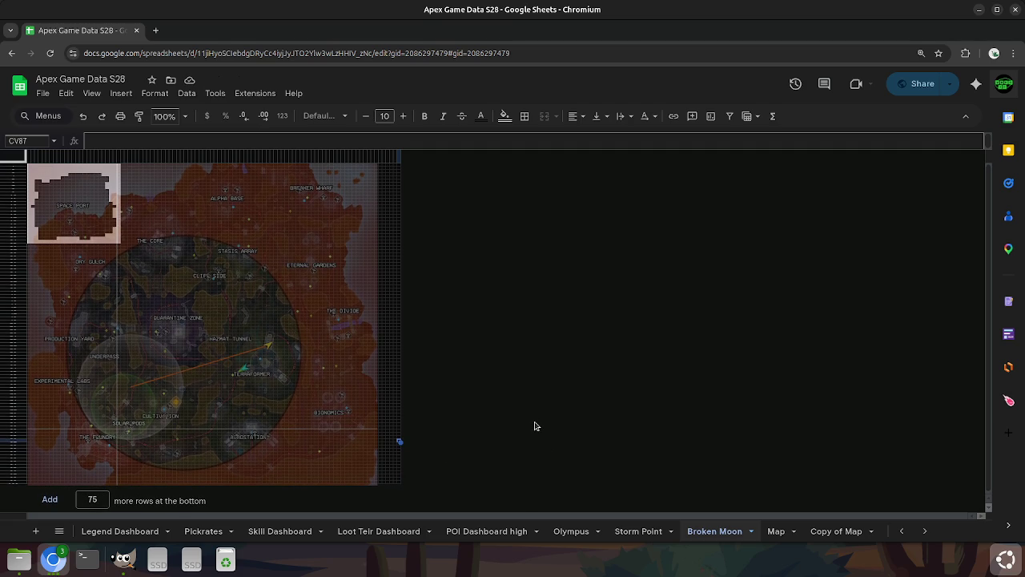
{"action": "left_click", "coordinate": [398, 483]}
Paste the row-1 zeros into every cell of the A1:CV100 grid.
{"action": "key", "text": "ctrl+Up"}
{"action": "key", "text": "ctrl+Left"}
{"action": "key", "text": "ctrl+Left"}
{"action": "key", "text": "ctrl+shift+Right"}
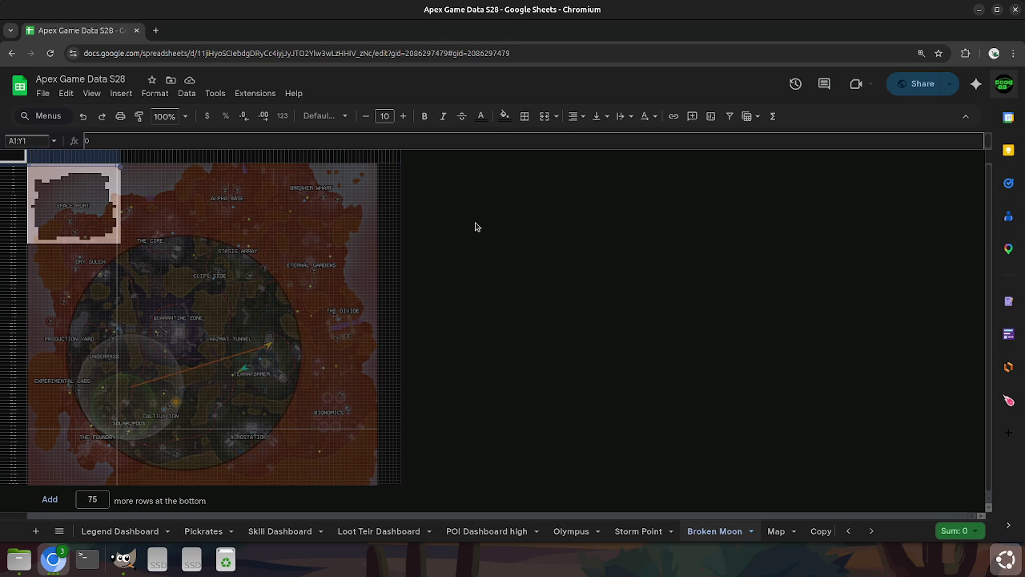
{"action": "key", "text": "ctrl+shift+Right"}
{"action": "key", "text": "ctrl+shift+Down"}
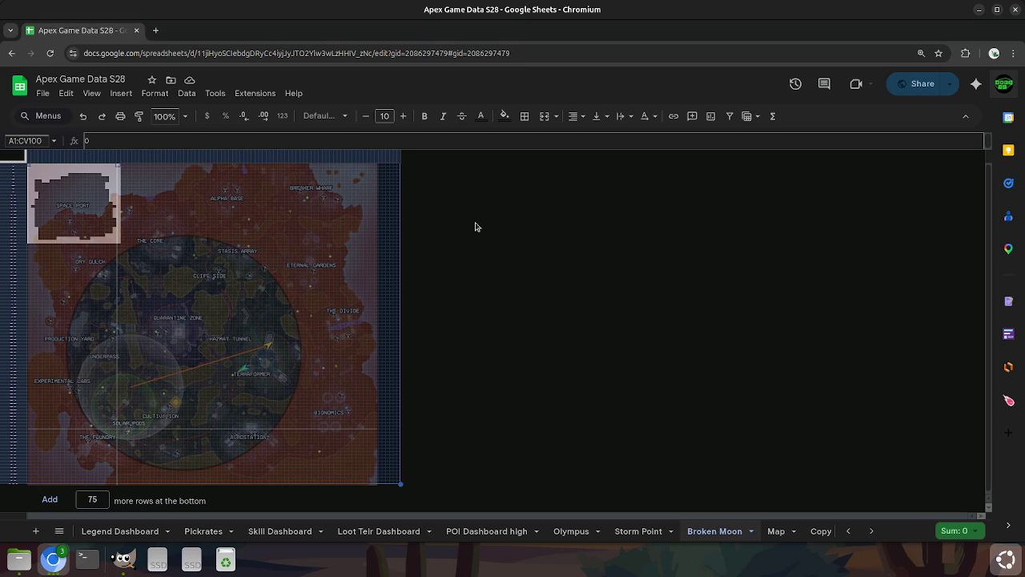
{"action": "key", "text": "ctrl+v"}
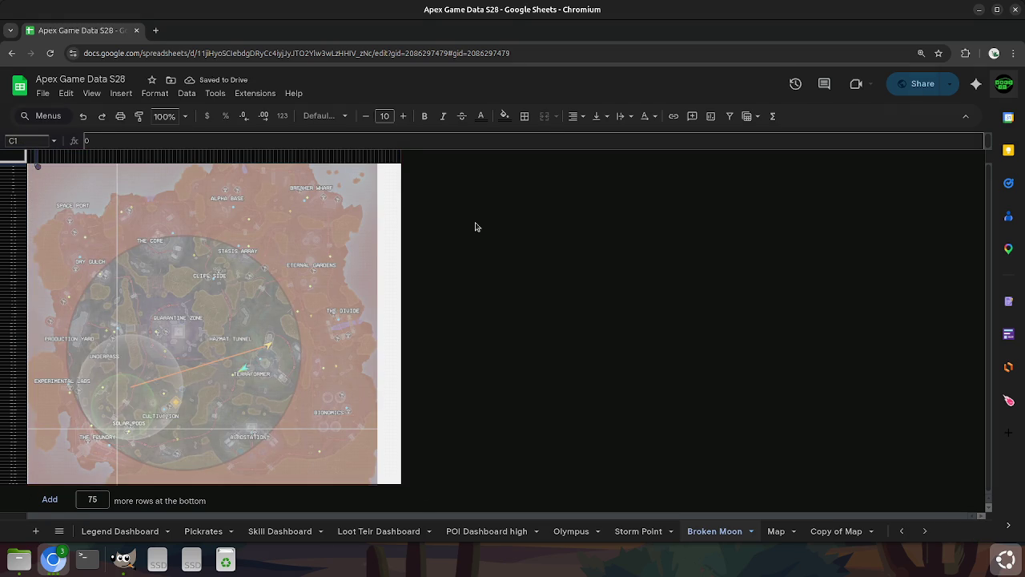
{"action": "key", "text": "Down"}
{"action": "key", "text": "Down"}
{"action": "key", "text": "Down"}
{"action": "key", "text": "Down"}
{"action": "key", "text": "Down"}
{"action": "key", "text": "Down"}
{"action": "key", "text": "Right"}
{"action": "key", "text": "Right"}
{"action": "key", "text": "Right"}
{"action": "key", "text": "Right"}
{"action": "key", "text": "Right"}
{"action": "key", "text": "Right"}
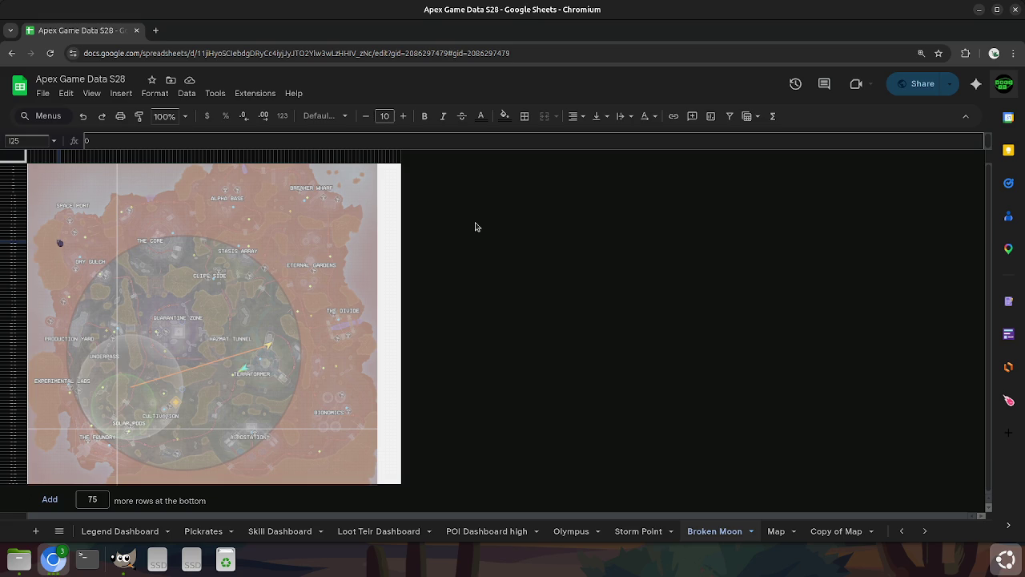
Mark the drop path from I25 up through J21 and I18 to K16 and L15.
{"action": "key", "text": "Right"}
{"action": "key", "text": "Up"}
{"action": "key", "text": "Up"}
{"action": "key", "text": "Up"}
{"action": "key", "text": "Right"}
{"action": "key", "text": "Left"}
{"action": "key", "text": "Right"}
{"action": "key", "text": "Up"}
{"action": "key", "text": "Left"}
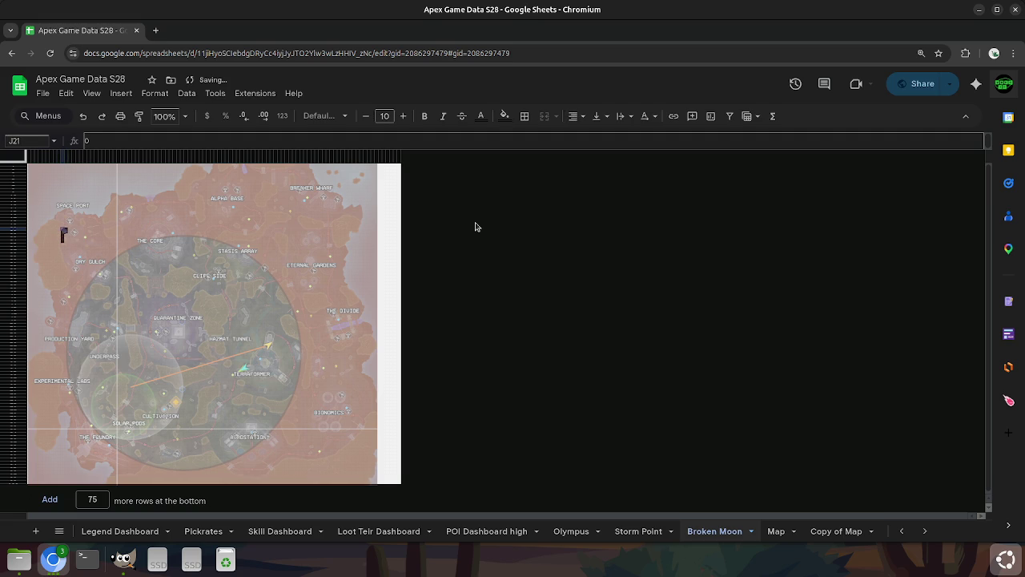
{"action": "key", "text": "Up"}
{"action": "key", "text": "Up"}
{"action": "key", "text": "Up"}
{"action": "key", "text": "Left"}
{"action": "key", "text": "Up"}
{"action": "key", "text": "Down"}
{"action": "key", "text": "Up"}
{"action": "key", "text": "Up"}
{"action": "key", "text": "Right"}
{"action": "key", "text": "Right"}
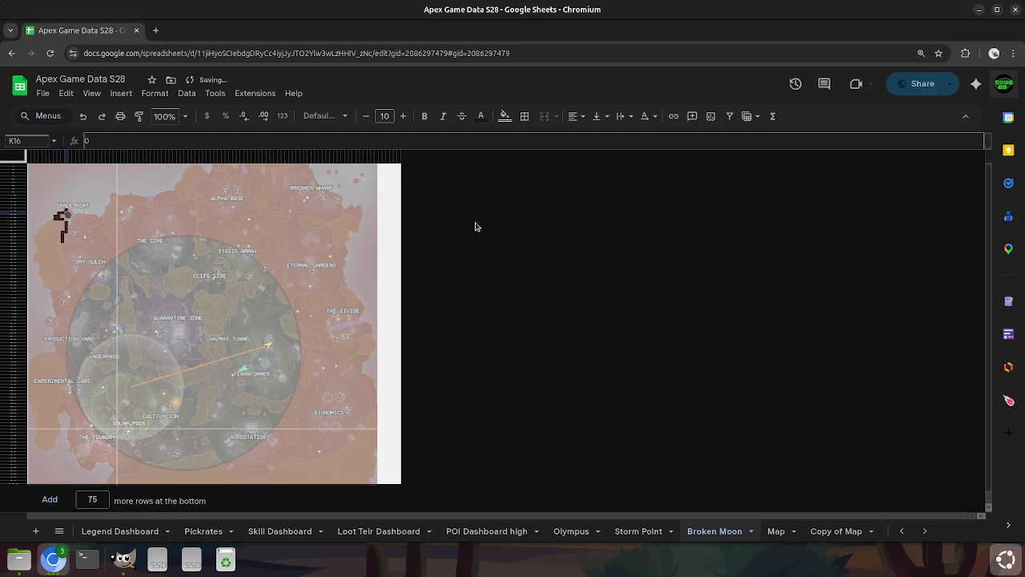
{"action": "key", "text": "Right"}
{"action": "key", "text": "Up"}
{"action": "key", "text": "Down"}
{"action": "key", "text": "Left"}
Continue the dark path east via M18, N17, T21 and U20, up toward Z13.
{"action": "key", "text": "Right"}
{"action": "key", "text": "Right"}
{"action": "key", "text": "Down"}
{"action": "key", "text": "Down"}
{"action": "key", "text": "Right"}
{"action": "key", "text": "Up"}
{"action": "key", "text": "Right"}
{"action": "key", "text": "Right"}
{"action": "key", "text": "Right"}
{"action": "key", "text": "Right"}
{"action": "key", "text": "Right"}
{"action": "key", "text": "Down"}
{"action": "key", "text": "Down"}
{"action": "key", "text": "Right"}
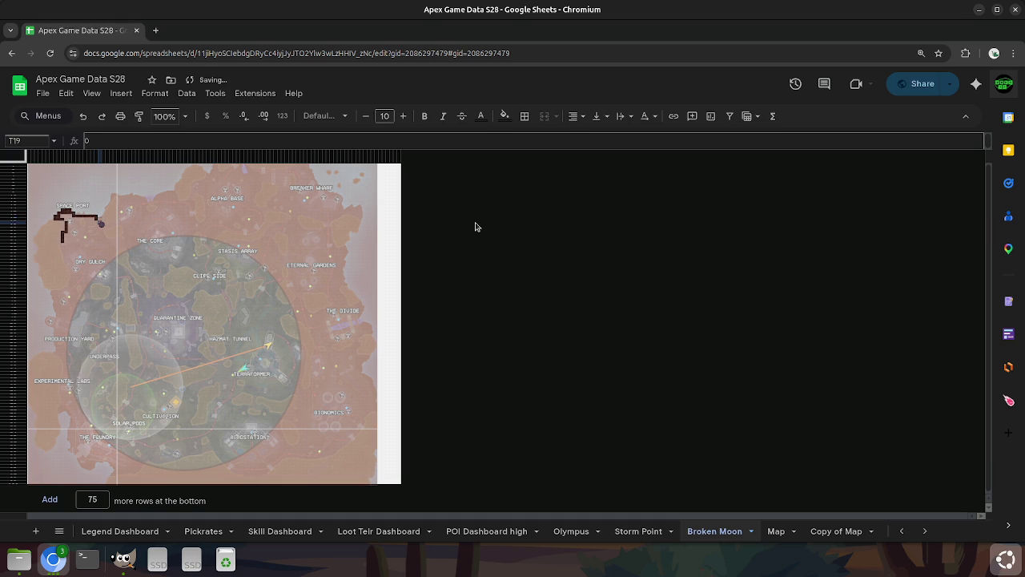
{"action": "key", "text": "Down"}
{"action": "key", "text": "Down"}
{"action": "key", "text": "Right"}
{"action": "key", "text": "Up"}
{"action": "key", "text": "Right"}
{"action": "key", "text": "Right"}
{"action": "key", "text": "Right"}
{"action": "key", "text": "Up"}
{"action": "key", "text": "Up"}
{"action": "key", "text": "Up"}
{"action": "key", "text": "Up"}
{"action": "key", "text": "Up"}
{"action": "key", "text": "Right"}
{"action": "key", "text": "Up"}
{"action": "key", "text": "Up"}
{"action": "key", "text": "Down"}
{"action": "key", "text": "Down"}
{"action": "key", "text": "Down"}
{"action": "key", "text": "Down"}
{"action": "key", "text": "Down"}
{"action": "key", "text": "Down"}
Finish the path through W19, X18, X17 and Y15, ending near AC20.
{"action": "key", "text": "Down"}
{"action": "key", "text": "Left"}
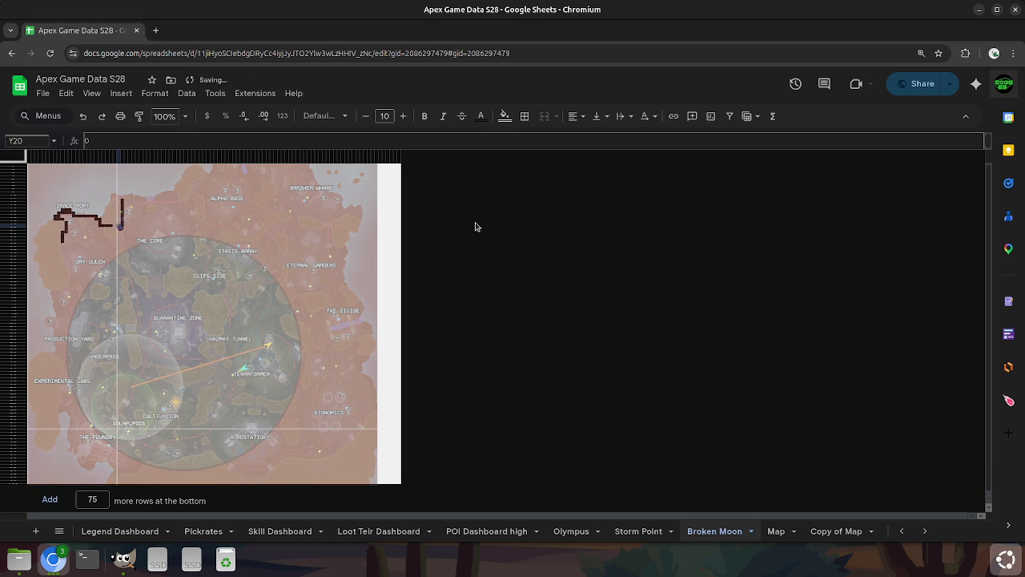
{"action": "key", "text": "Up"}
{"action": "key", "text": "Left"}
{"action": "key", "text": "Left"}
{"action": "key", "text": "Left"}
{"action": "key", "text": "Up"}
{"action": "key", "text": "Down"}
{"action": "key", "text": "Left"}
{"action": "key", "text": "Up"}
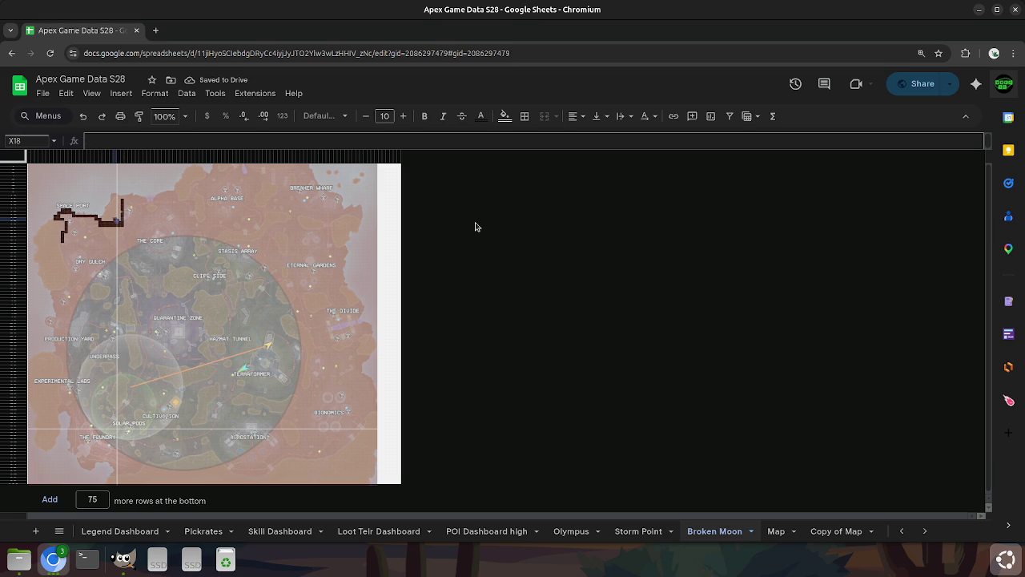
{"action": "key", "text": "Up"}
{"action": "key", "text": "Right"}
{"action": "key", "text": "Up"}
{"action": "key", "text": "Up"}
{"action": "key", "text": "Down"}
{"action": "key", "text": "Down"}
{"action": "key", "text": "Down"}
{"action": "key", "text": "Down"}
{"action": "key", "text": "Down"}
{"action": "key", "text": "Right"}
{"action": "key", "text": "Right"}
{"action": "key", "text": "Right"}
{"action": "key", "text": "Right"}
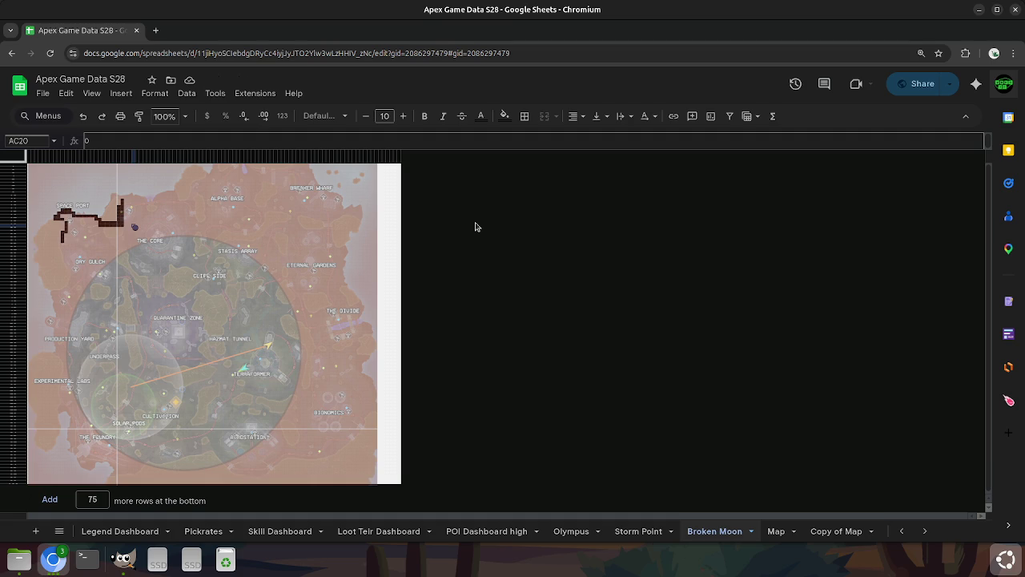
Zoom in and fill V20 and W20 with 0 to start the new path section.
{"action": "key", "text": "ctrl+plus"}
{"action": "key", "text": "ctrl+plus"}
{"action": "key", "text": "ctrl+plus"}
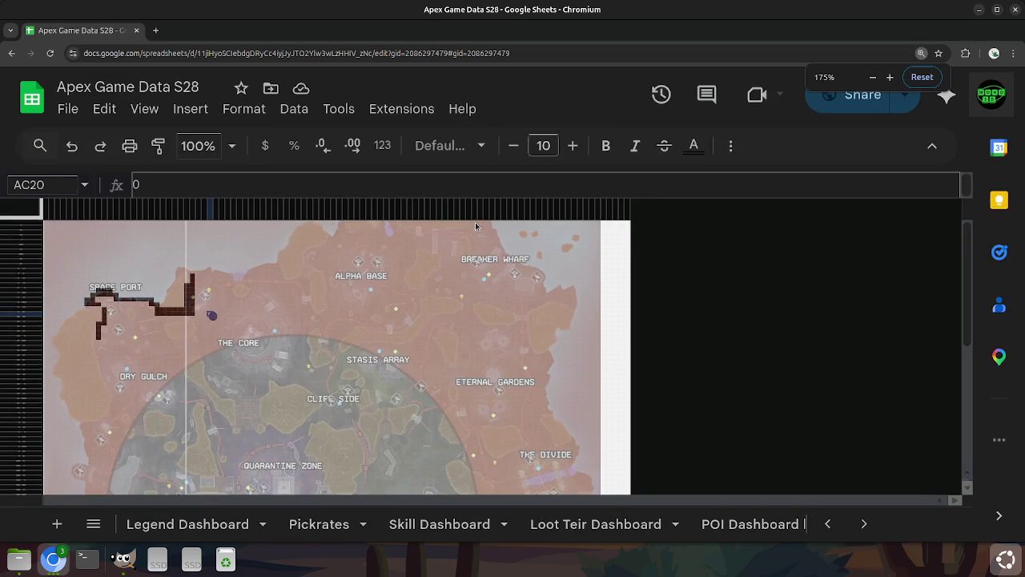
{"action": "key", "text": "ctrl+plus"}
{"action": "key", "text": "ctrl+plus"}
{"action": "key", "text": "ctrl+plus"}
{"action": "key", "text": "Up"}
{"action": "key", "text": "Left"}
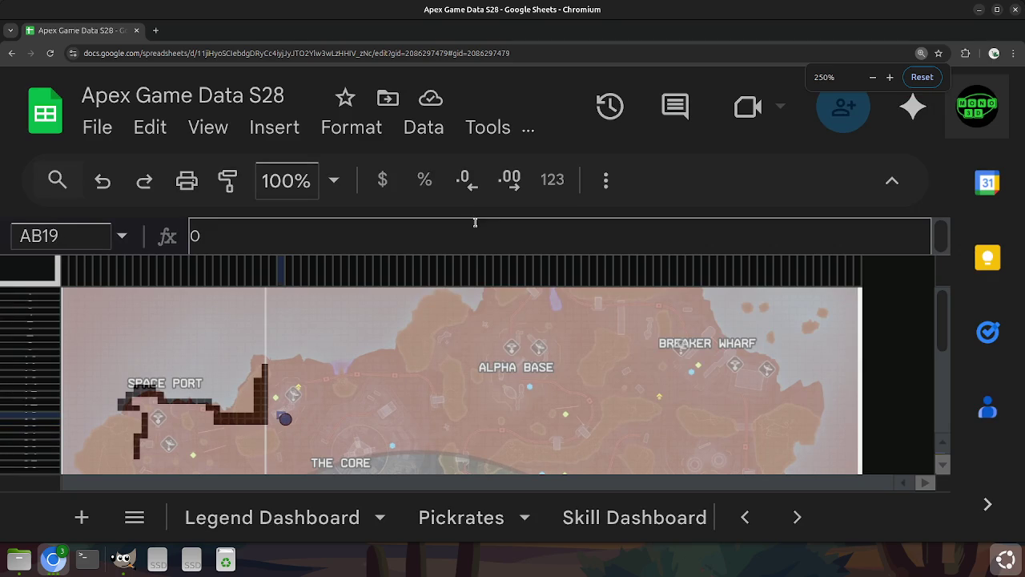
{"action": "key", "text": "Left"}
{"action": "key", "text": "Left"}
{"action": "key", "text": "Left"}
{"action": "key", "text": "Left"}
{"action": "key", "text": "Left"}
{"action": "key", "text": "Down"}
{"action": "key", "text": "Down"}
{"action": "key", "text": "Down"}
{"action": "key", "text": "Up"}
{"action": "key", "text": "Up"}
{"action": "key", "text": "Left"}
{"action": "type", "text": "0"}
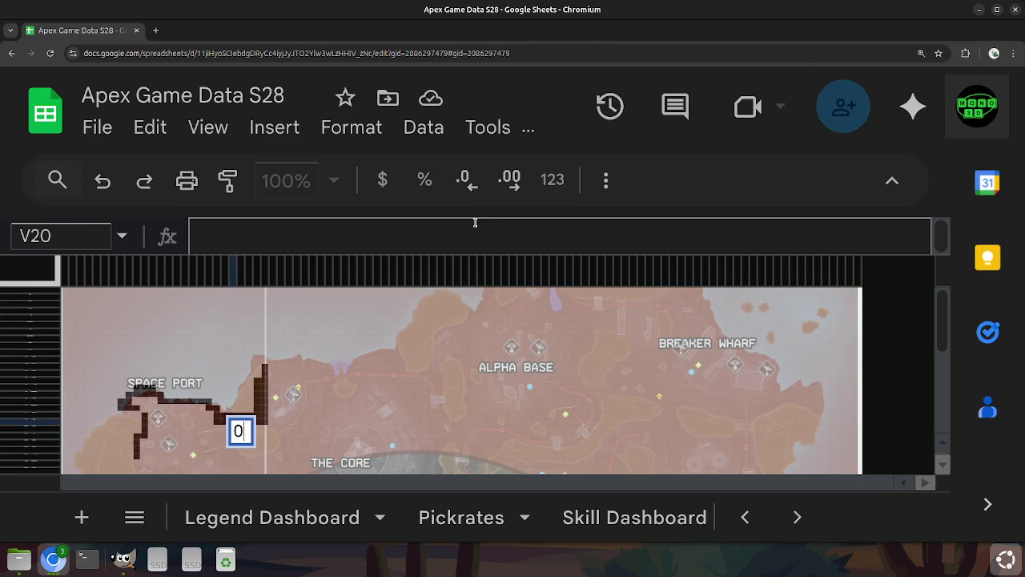
{"action": "key", "text": "Right"}
{"action": "type", "text": "0"}
{"action": "key", "text": "Right"}
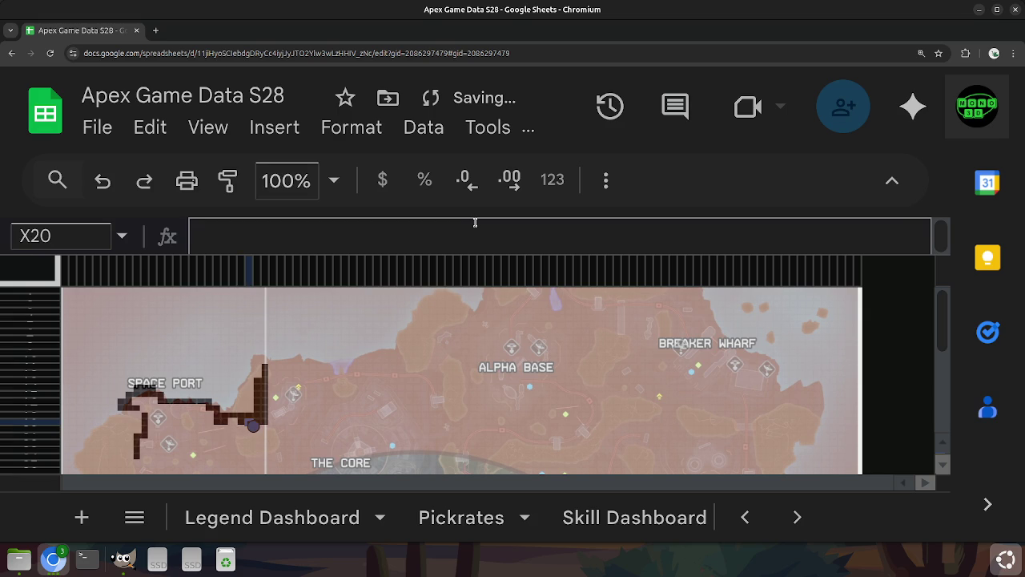
Fill the row 19 path cells toward Y19, and cell X20, with 0.
{"action": "key", "text": "Left"}
{"action": "key", "text": "Left"}
{"action": "key", "text": "Up"}
{"action": "type", "text": "0"}
{"action": "key", "text": "Right"}
{"action": "key", "text": "Right"}
{"action": "key", "text": "Right"}
{"action": "type", "text": "0"}
{"action": "key", "text": "Right"}
{"action": "key", "text": "Down"}
{"action": "key", "text": "Down"}
{"action": "key", "text": "Left"}
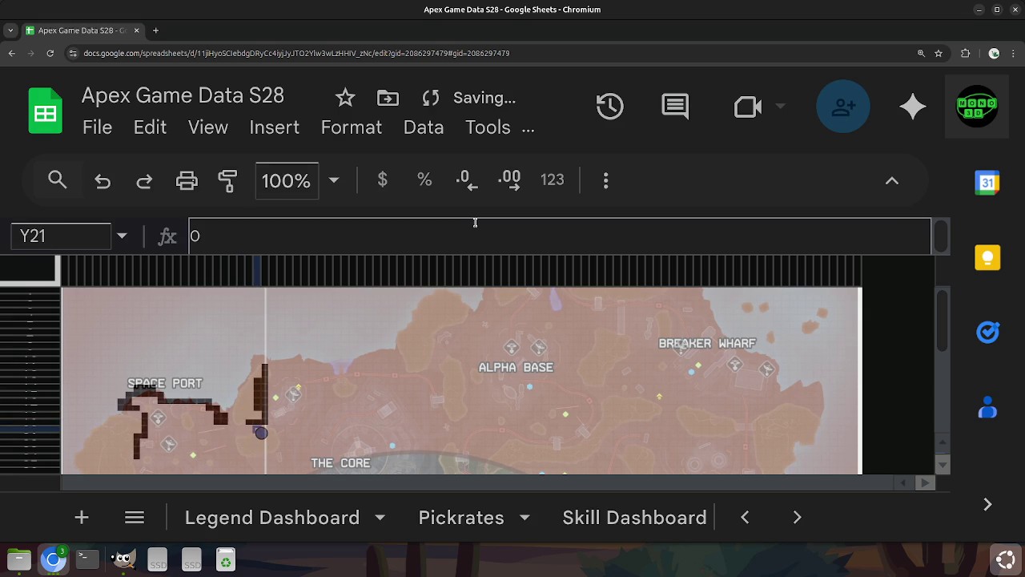
{"action": "key", "text": "Left"}
{"action": "key", "text": "Up"}
{"action": "type", "text": "0"}
{"action": "key", "text": "Right"}
{"action": "key", "text": "Right"}
{"action": "key", "text": "Right"}
Fill Y17 and six cells up column Z to Z12 with 0.
{"action": "key", "text": "Left"}
{"action": "key", "text": "Left"}
{"action": "key", "text": "Up"}
{"action": "key", "text": "Up"}
{"action": "key", "text": "Up"}
{"action": "type", "text": "0"}
{"action": "key", "text": "Up"}
{"action": "key", "text": "Up"}
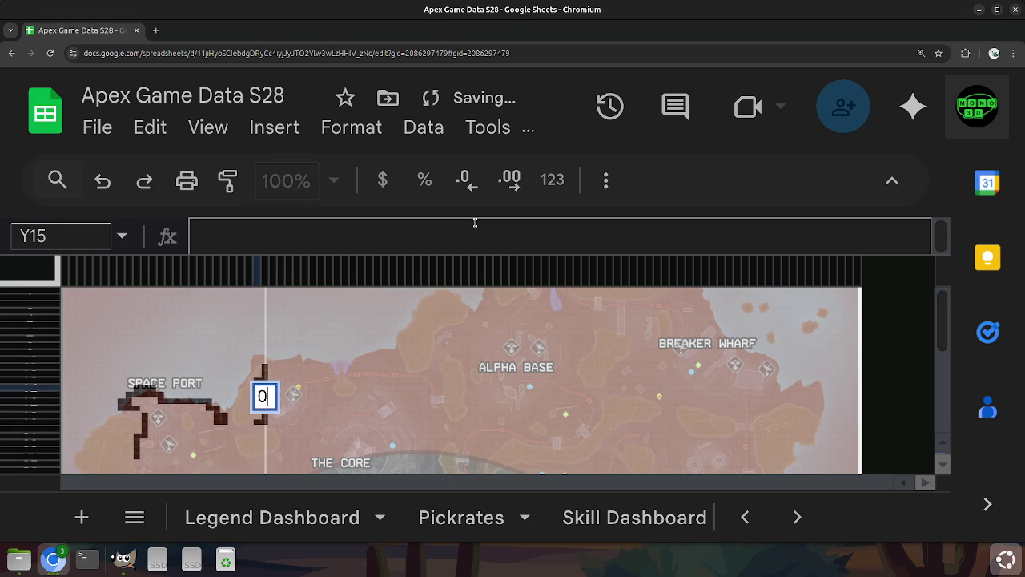
{"action": "key", "text": "Up"}
{"action": "key", "text": "Up"}
{"action": "key", "text": "Up"}
{"action": "key", "text": "Right"}
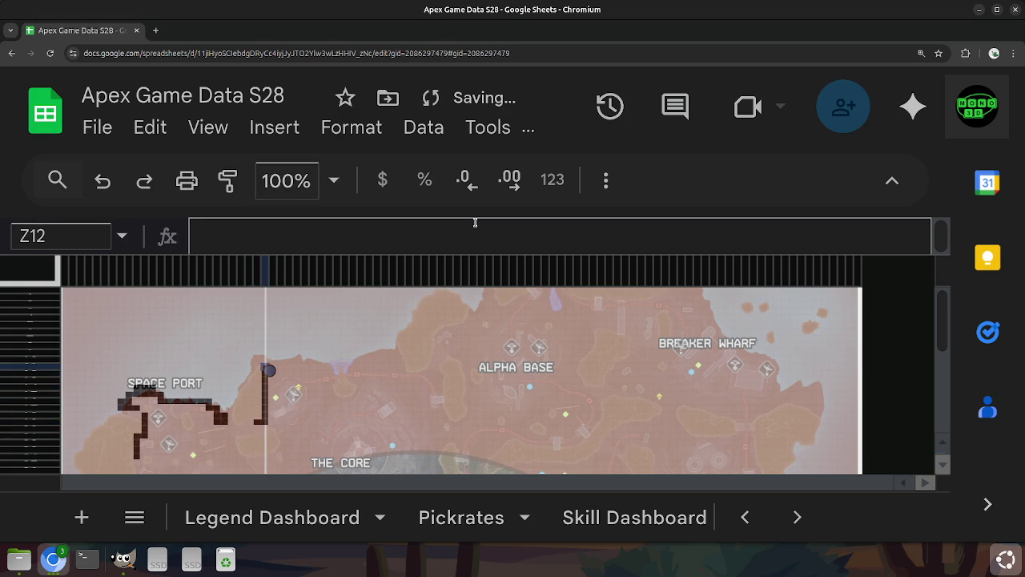
{"action": "key", "text": "Down"}
{"action": "key", "text": "Down"}
{"action": "key", "text": "Down"}
{"action": "key", "text": "Down"}
{"action": "key", "text": "Up"}
{"action": "key", "text": "Up"}
{"action": "key", "text": "Up"}
{"action": "key", "text": "Up"}
{"action": "type", "text": "0 0 0 0 "}
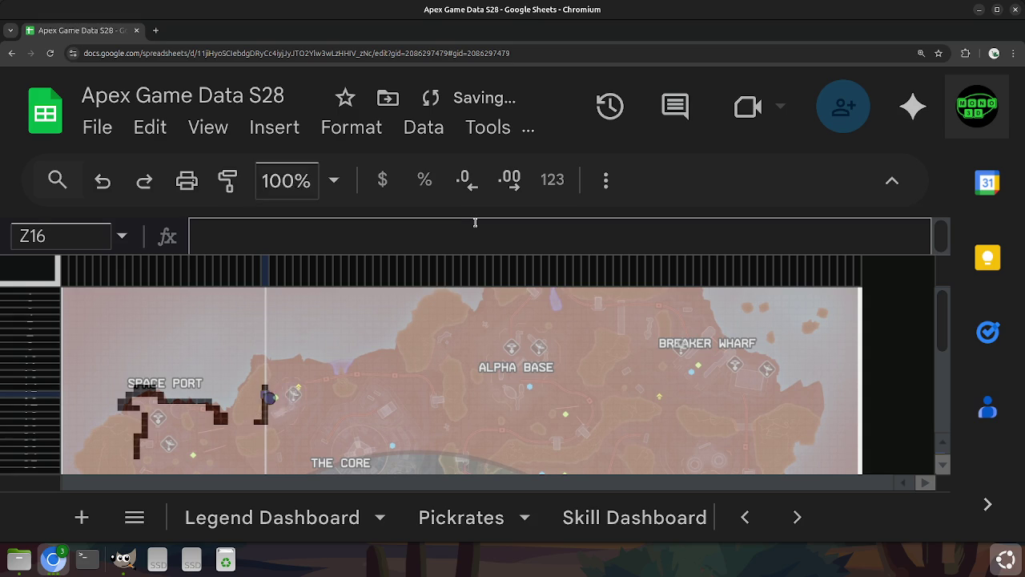
{"action": "type", "text": "0 0"}
{"action": "key", "text": "Up"}
Trace row 16 to AB16, then back along the drawn path to X21.
{"action": "key", "text": "Right"}
{"action": "key", "text": "Right"}
{"action": "key", "text": "Down"}
{"action": "key", "text": "Left"}
{"action": "key", "text": "Left"}
{"action": "key", "text": "Down"}
{"action": "key", "text": "Down"}
{"action": "key", "text": "Left"}
{"action": "key", "text": "Down"}
{"action": "key", "text": "Down"}
{"action": "key", "text": "Left"}
{"action": "key", "text": "Left"}
{"action": "key", "text": "Left"}
{"action": "key", "text": "Up"}
{"action": "key", "text": "Right"}
{"action": "key", "text": "Right"}
{"action": "key", "text": "Right"}
Trace the path up columns Z and AA to AA11, and across to AB12.
{"action": "key", "text": "Right"}
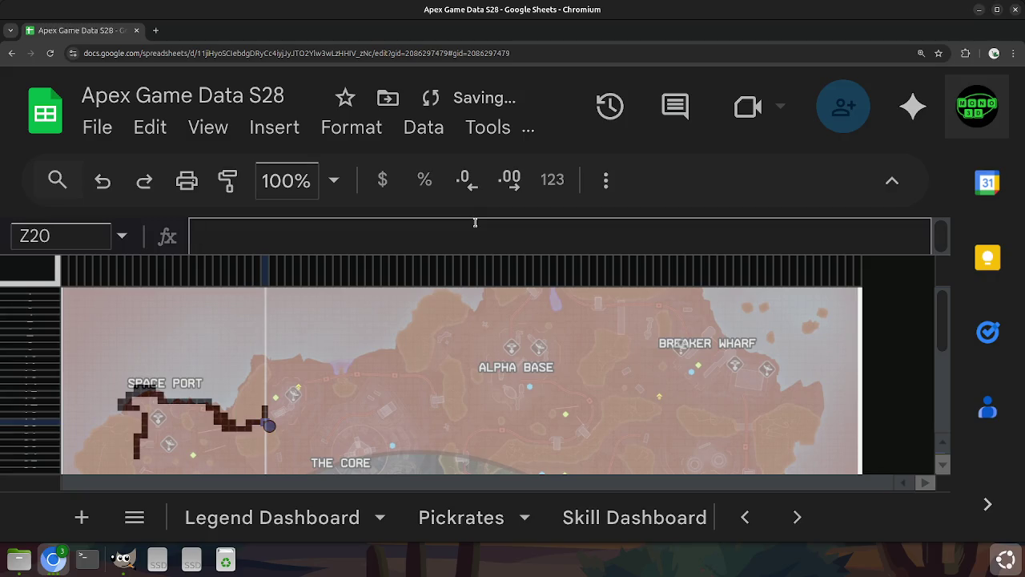
{"action": "key", "text": "Up"}
{"action": "key", "text": "Up"}
{"action": "key", "text": "Up"}
{"action": "key", "text": "Up"}
{"action": "key", "text": "Up"}
{"action": "key", "text": "Right"}
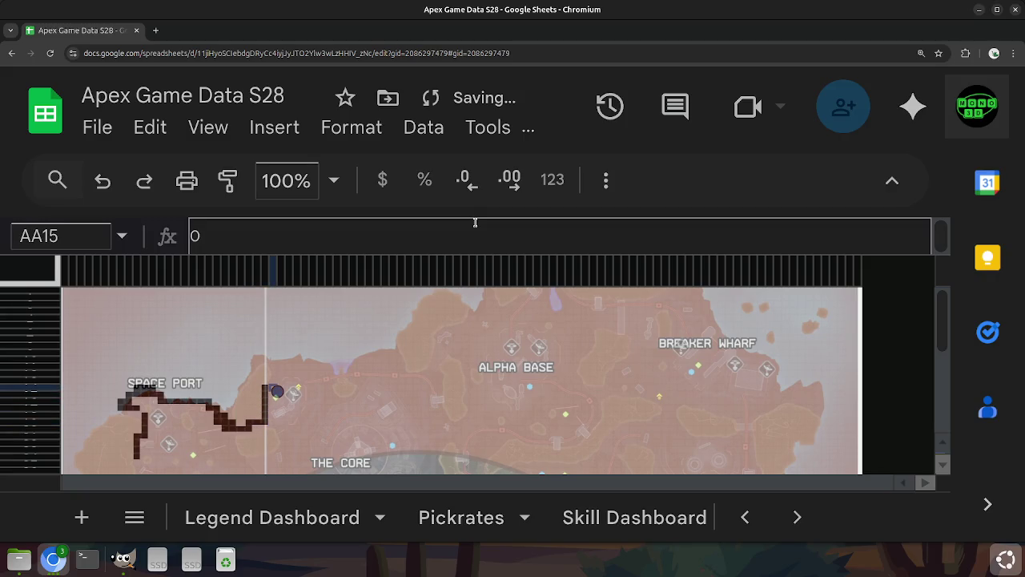
{"action": "key", "text": "Up"}
{"action": "key", "text": "Up"}
{"action": "key", "text": "Right"}
{"action": "key", "text": "Left"}
{"action": "key", "text": "Up"}
{"action": "key", "text": "Up"}
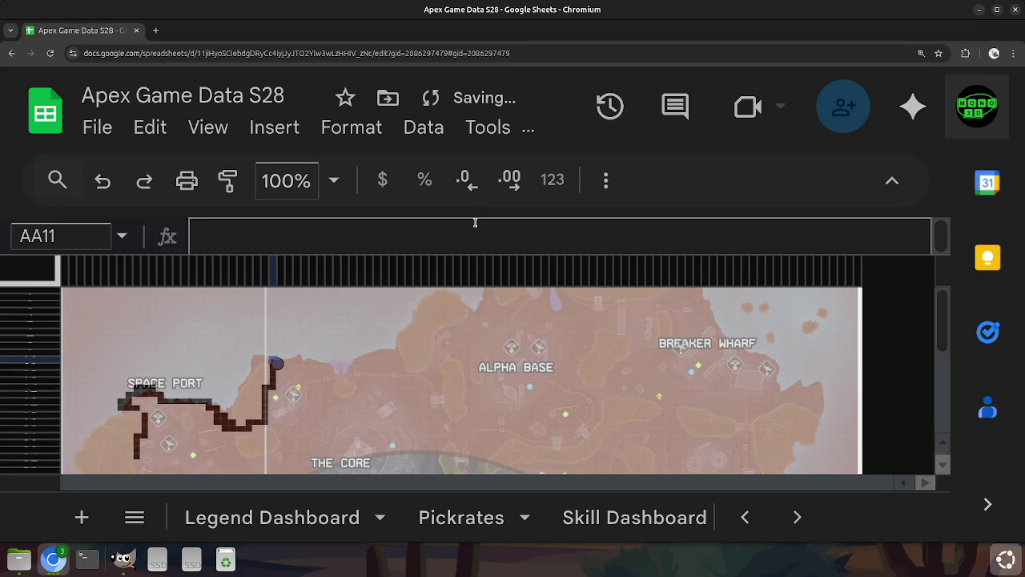
{"action": "key", "text": "Down"}
{"action": "key", "text": "Right"}
{"action": "key", "text": "Right"}
{"action": "key", "text": "Right"}
{"action": "key", "text": "Right"}
{"action": "key", "text": "Right"}
{"action": "key", "text": "Right"}
{"action": "key", "text": "Down"}
{"action": "key", "text": "Up"}
Trace rows 14 and 15 around column AH and fill AI15 with 0.
{"action": "key", "text": "Down"}
{"action": "key", "text": "Down"}
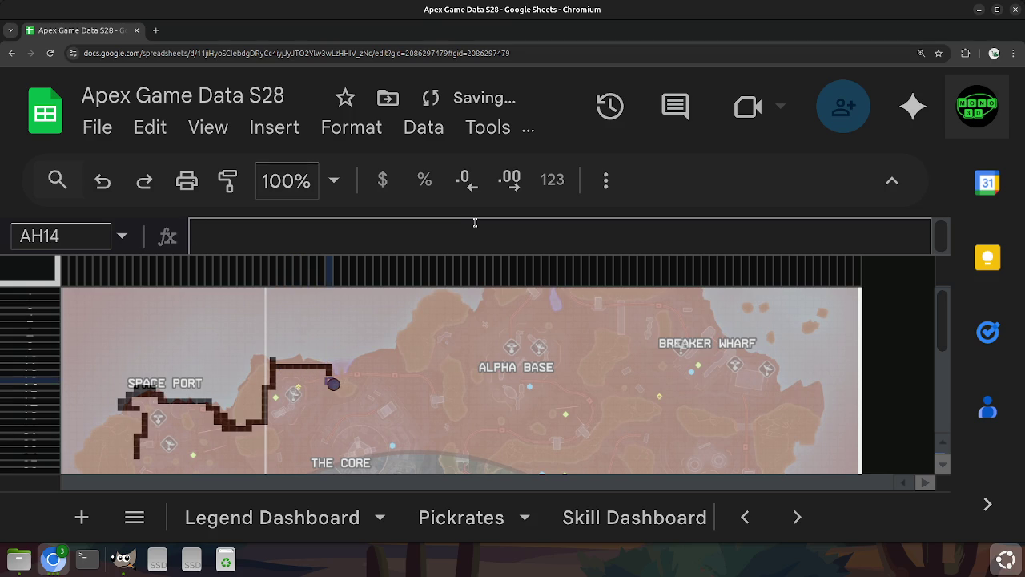
{"action": "key", "text": "Left"}
{"action": "key", "text": "Left"}
{"action": "key", "text": "Left"}
{"action": "key", "text": "Left"}
{"action": "key", "text": "Left"}
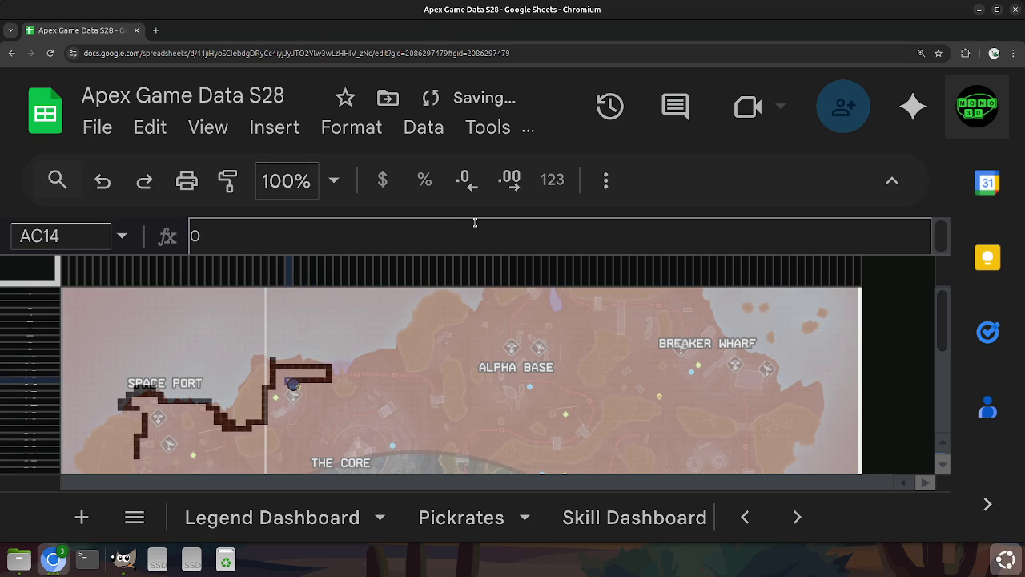
{"action": "key", "text": "Left"}
{"action": "key", "text": "Down"}
{"action": "key", "text": "Right"}
{"action": "key", "text": "Right"}
{"action": "key", "text": "Right"}
{"action": "key", "text": "Right"}
{"action": "key", "text": "Right"}
{"action": "key", "text": "Right"}
{"action": "key", "text": "Right"}
{"action": "key", "text": "Left"}
{"action": "key", "text": "Right"}
{"action": "type", "text": "0"}
{"action": "key", "text": "Return"}
{"action": "key", "text": "Left"}
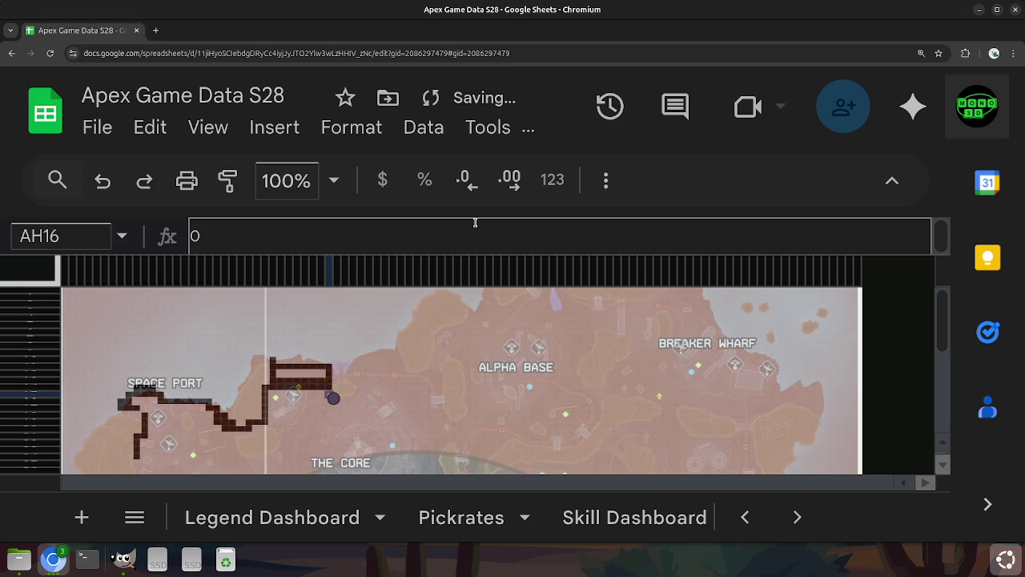
Trace row 17 east to AL17 and up column AL to AL14.
{"action": "key", "text": "Down"}
{"action": "key", "text": "Right"}
{"action": "key", "text": "Right"}
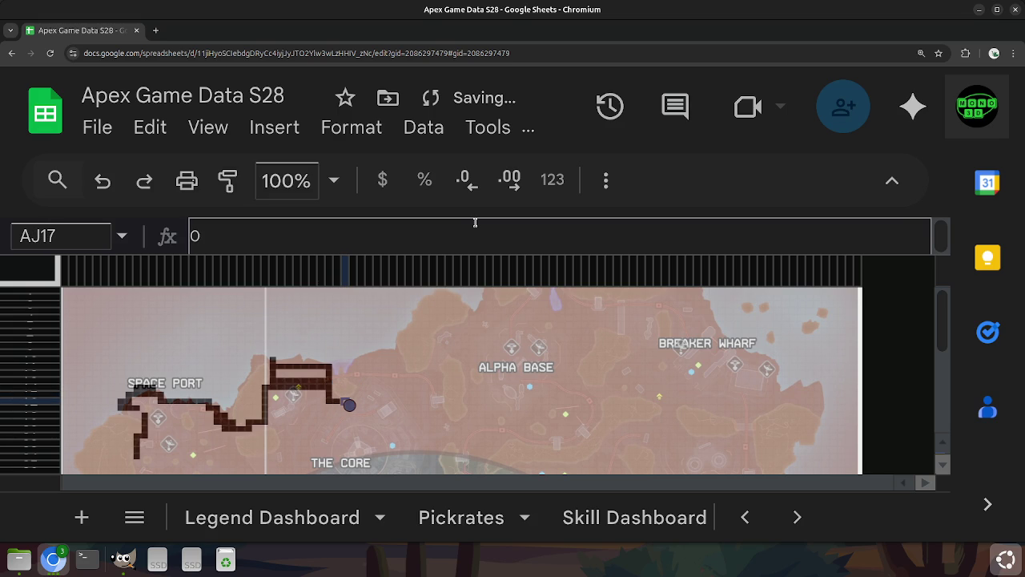
{"action": "key", "text": "Right"}
{"action": "key", "text": "Right"}
{"action": "key", "text": "Left"}
{"action": "key", "text": "Right"}
{"action": "key", "text": "Up"}
{"action": "key", "text": "Up"}
{"action": "key", "text": "Up"}
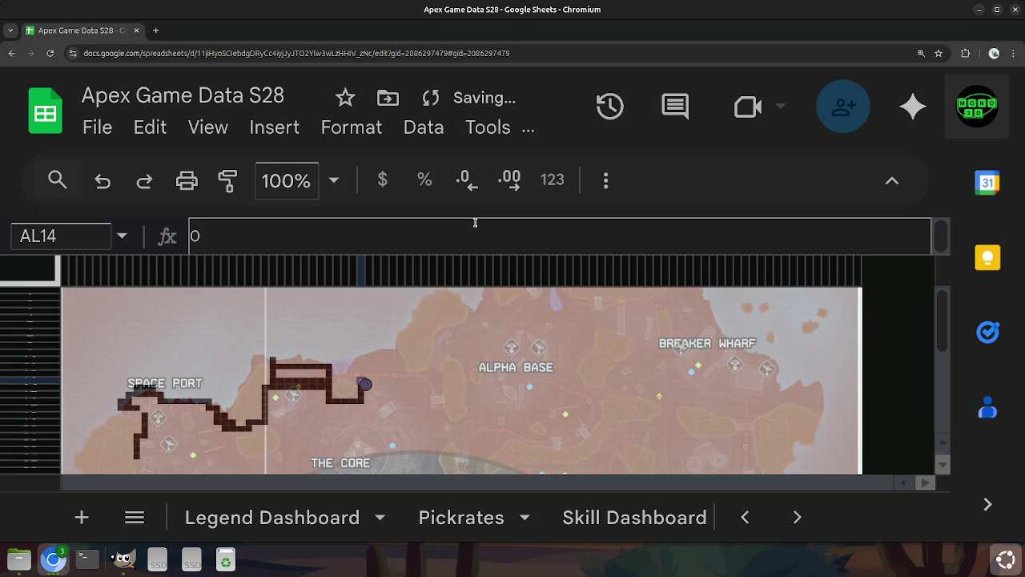
{"action": "key", "text": "Up"}
{"action": "key", "text": "Down"}
Trace the loop through rows 13–14 and back down column AL to AL17.
{"action": "key", "text": "Up"}
{"action": "key", "text": "Left"}
{"action": "key", "text": "Left"}
{"action": "key", "text": "Left"}
{"action": "key", "text": "Down"}
{"action": "key", "text": "Left"}
Trace row 16 inside the loop and up column AN to AN13.
{"action": "key", "text": "Left"}
{"action": "key", "text": "Right"}
{"action": "key", "text": "Right"}
{"action": "key", "text": "Right"}
{"action": "key", "text": "Right"}
{"action": "key", "text": "Right"}
{"action": "key", "text": "Left"}
{"action": "key", "text": "Right"}
{"action": "key", "text": "Down"}
{"action": "key", "text": "Down"}
{"action": "key", "text": "Down"}
{"action": "key", "text": "Up"}
{"action": "key", "text": "Left"}
{"action": "key", "text": "Down"}
{"action": "key", "text": "Up"}
{"action": "key", "text": "Left"}
{"action": "key", "text": "Left"}
{"action": "key", "text": "Left"}
{"action": "key", "text": "Right"}
{"action": "key", "text": "Right"}
{"action": "key", "text": "Right"}
{"action": "key", "text": "Right"}
{"action": "key", "text": "Right"}
{"action": "key", "text": "Right"}
{"action": "key", "text": "Left"}
{"action": "key", "text": "Up"}
{"action": "key", "text": "Up"}
{"action": "key", "text": "Up"}
{"action": "key", "text": "Left"}
{"action": "key", "text": "Left"}
{"action": "key", "text": "Up"}
{"action": "key", "text": "Left"}
{"action": "key", "text": "Right"}
{"action": "key", "text": "Up"}
{"action": "key", "text": "Down"}
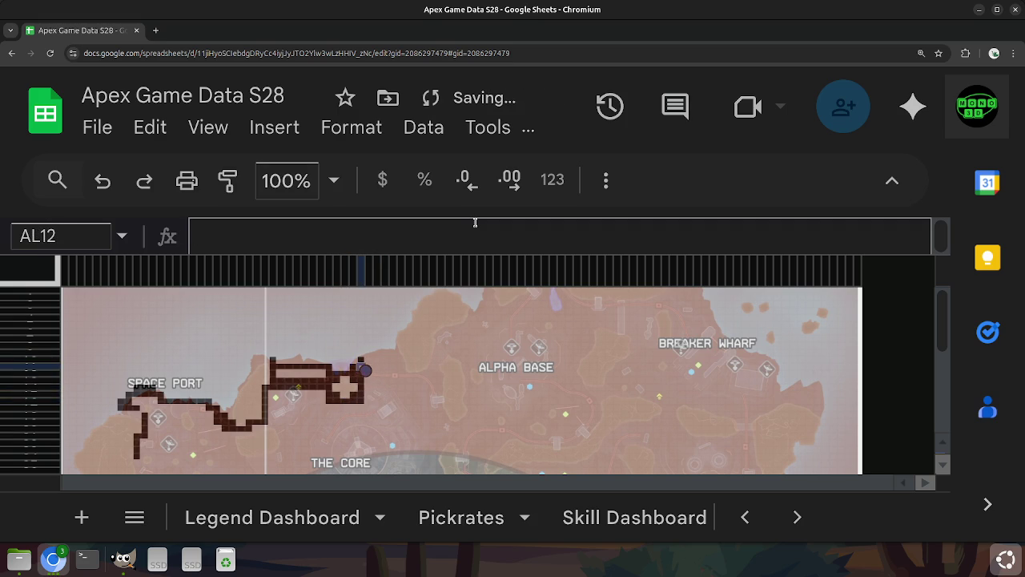
Trace rows 11–12 westward from column AL to AF13.
{"action": "key", "text": "Right"}
{"action": "key", "text": "Left"}
{"action": "key", "text": "Left"}
{"action": "key", "text": "Up"}
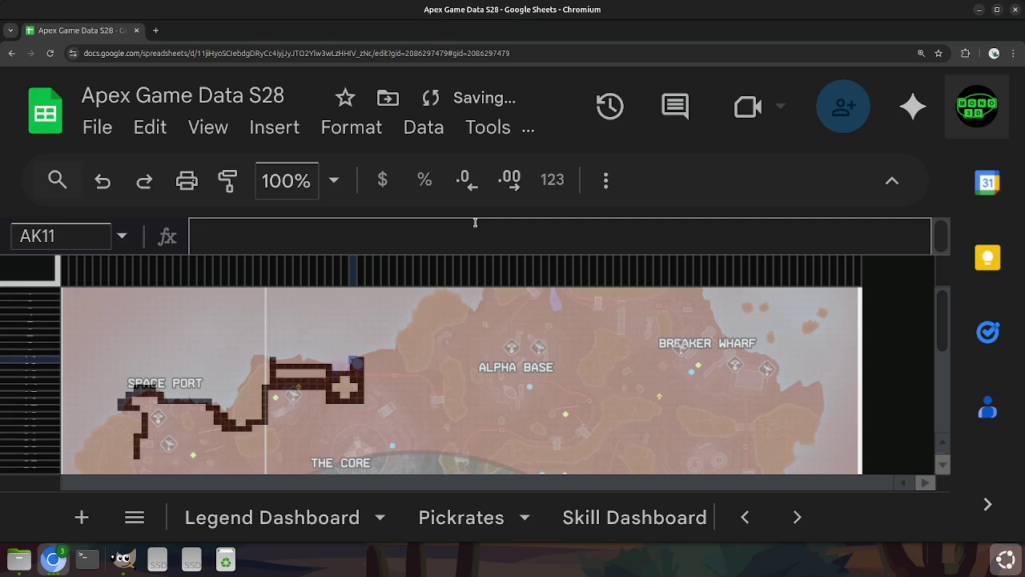
{"action": "key", "text": "Left"}
{"action": "key", "text": "Left"}
{"action": "key", "text": "Left"}
{"action": "key", "text": "Down"}
{"action": "key", "text": "Down"}
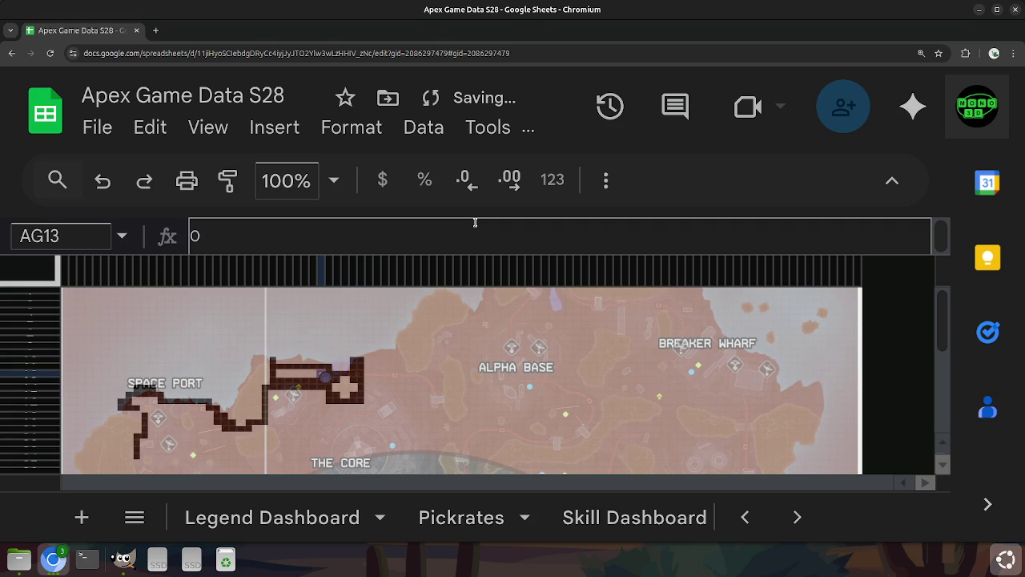
{"action": "key", "text": "Left"}
{"action": "key", "text": "Left"}
Trace the path down to AB15 and down column AA to AA20.
{"action": "key", "text": "Left"}
{"action": "key", "text": "Left"}
{"action": "key", "text": "Left"}
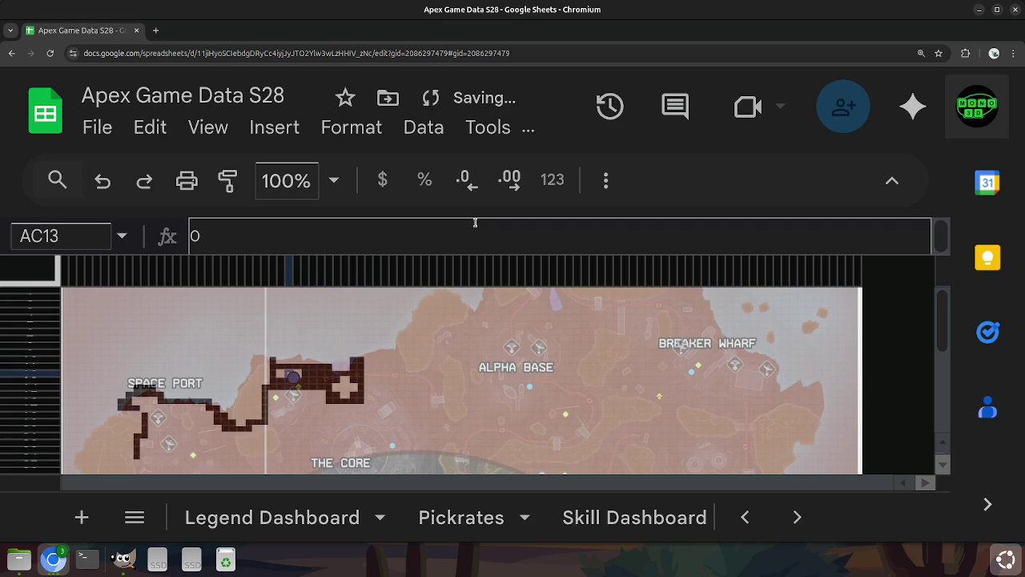
{"action": "key", "text": "Left"}
{"action": "key", "text": "Down"}
{"action": "key", "text": "Right"}
{"action": "key", "text": "Down"}
{"action": "key", "text": "Left"}
{"action": "key", "text": "Left"}
{"action": "key", "text": "Down"}
{"action": "key", "text": "Down"}
{"action": "key", "text": "Down"}
{"action": "key", "text": "Down"}
{"action": "key", "text": "Down"}
{"action": "key", "text": "Left"}
{"action": "key", "text": "Down"}
{"action": "key", "text": "Left"}
{"action": "key", "text": "Left"}
{"action": "key", "text": "Left"}
{"action": "key", "text": "Down"}
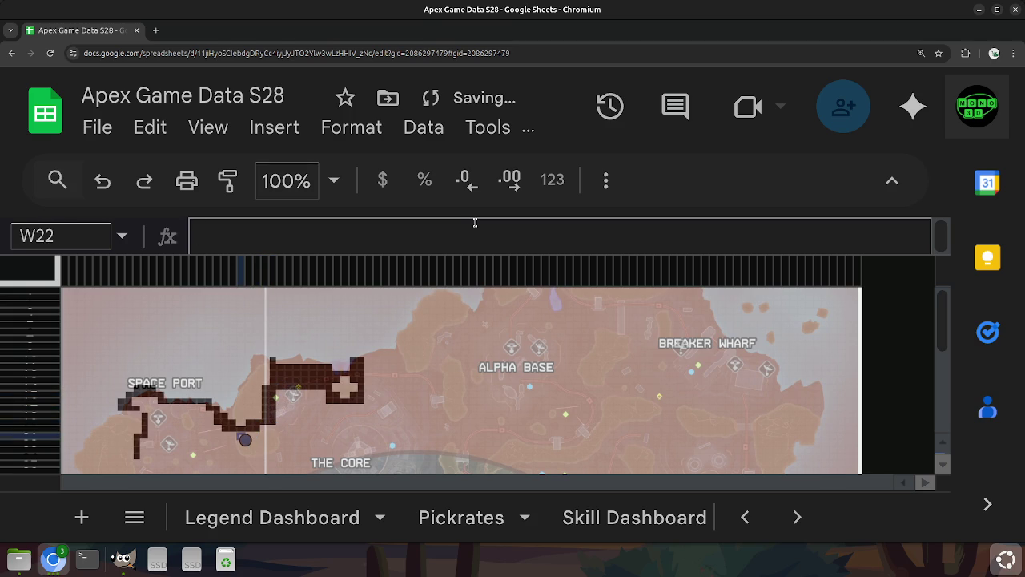
Trace row 22 west toward the Space Port, reaching L22.
{"action": "key", "text": "Right"}
{"action": "key", "text": "Right"}
{"action": "key", "text": "Right"}
{"action": "key", "text": "Left"}
{"action": "key", "text": "Left"}
{"action": "key", "text": "Left"}
{"action": "key", "text": "Left"}
{"action": "key", "text": "Left"}
{"action": "key", "text": "Left"}
{"action": "key", "text": "Left"}
{"action": "key", "text": "Left"}
{"action": "key", "text": "Left"}
{"action": "key", "text": "Left"}
{"action": "key", "text": "Left"}
{"action": "key", "text": "Left"}
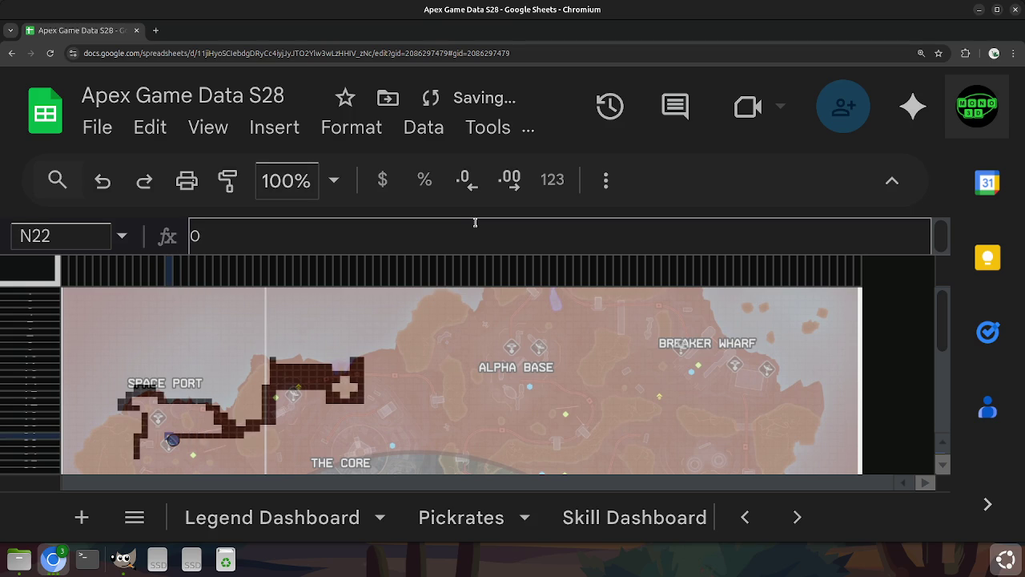
{"action": "key", "text": "Left"}
{"action": "key", "text": "Left"}
{"action": "key", "text": "Up"}
{"action": "key", "text": "Up"}
{"action": "key", "text": "Up"}
{"action": "key", "text": "Up"}
Trace the Space Port's western edge via I19 and J17 to M17.
{"action": "key", "text": "Left"}
{"action": "key", "text": "Down"}
{"action": "key", "text": "Left"}
{"action": "key", "text": "Left"}
{"action": "key", "text": "Right"}
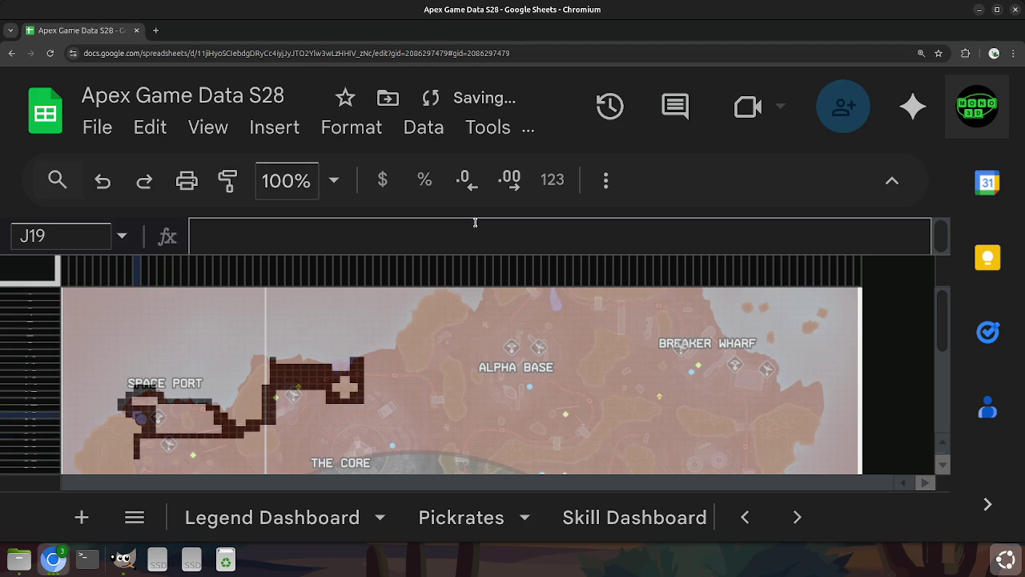
{"action": "key", "text": "Up"}
{"action": "key", "text": "Up"}
{"action": "key", "text": "Right"}
{"action": "key", "text": "Right"}
{"action": "key", "text": "Right"}
{"action": "key", "text": "Down"}
Fill the Space Port cells down column M to M21 and up column N to N18.
{"action": "key", "text": "Down"}
{"action": "key", "text": "Down"}
{"action": "key", "text": "Down"}
{"action": "key", "text": "Right"}
{"action": "key", "text": "Right"}
{"action": "key", "text": "Right"}
{"action": "key", "text": "Right"}
{"action": "key", "text": "Left"}
{"action": "key", "text": "Left"}
{"action": "key", "text": "Left"}
{"action": "key", "text": "Up"}
{"action": "key", "text": "Up"}
{"action": "key", "text": "Up"}
Fill the Space Port along row 18 between O18 and R18, down to O19.
{"action": "key", "text": "Right"}
{"action": "key", "text": "Right"}
{"action": "key", "text": "Right"}
{"action": "key", "text": "Right"}
{"action": "key", "text": "Down"}
{"action": "key", "text": "Down"}
{"action": "key", "text": "Up"}
{"action": "key", "text": "Up"}
{"action": "key", "text": "Left"}
{"action": "key", "text": "Left"}
{"action": "key", "text": "Left"}
{"action": "key", "text": "Down"}
Fill the remaining Space Port cells through P22, Q21, Q20 and T20 toward V18.
{"action": "key", "text": "Down"}
{"action": "key", "text": "Down"}
{"action": "key", "text": "Down"}
{"action": "key", "text": "Right"}
{"action": "key", "text": "Right"}
{"action": "key", "text": "Up"}
{"action": "key", "text": "Right"}
{"action": "key", "text": "Left"}
{"action": "key", "text": "Right"}
{"action": "key", "text": "Right"}
{"action": "key", "text": "Right"}
{"action": "key", "text": "Right"}
{"action": "key", "text": "Left"}
{"action": "key", "text": "Up"}
{"action": "key", "text": "Left"}
{"action": "key", "text": "Left"}
{"action": "key", "text": "Left"}
{"action": "key", "text": "Up"}
{"action": "key", "text": "Right"}
{"action": "key", "text": "Right"}
{"action": "key", "text": "Right"}
{"action": "key", "text": "Down"}
{"action": "key", "text": "Down"}
{"action": "key", "text": "Right"}
{"action": "key", "text": "Up"}
{"action": "key", "text": "Up"}
{"action": "key", "text": "Right"}
{"action": "key", "text": "Up"}
{"action": "key", "text": "Left"}
{"action": "key", "text": "Left"}
{"action": "key", "text": "Up"}
{"action": "key", "text": "Down"}
{"action": "key", "text": "Down"}
{"action": "key", "text": "Up"}
{"action": "key", "text": "Up"}
{"action": "key", "text": "Down"}
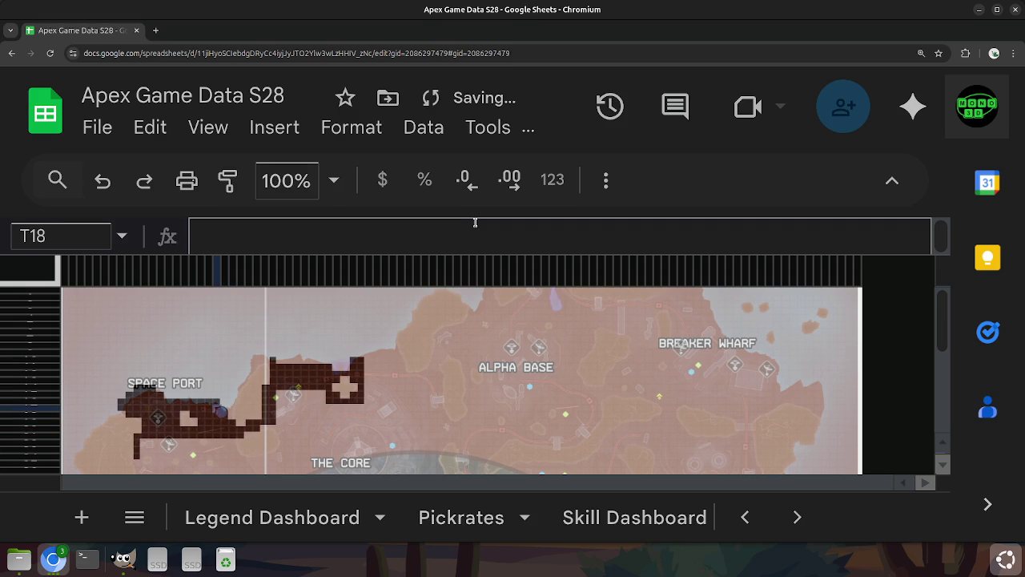
{"action": "key", "text": "Down"}
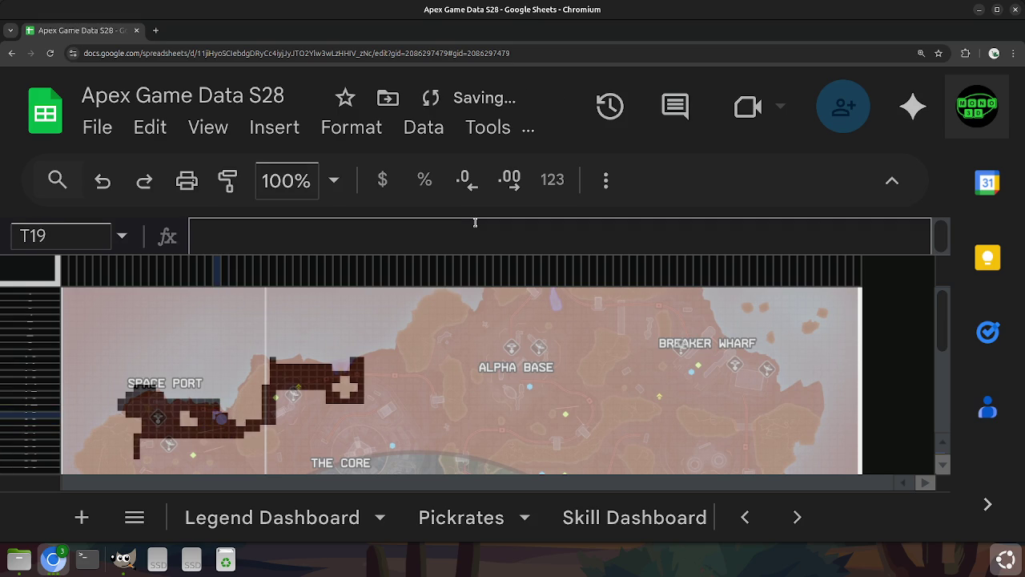
{"action": "key", "text": "Left"}
Trace row 23 east to AD23 around cell AB22.
{"action": "key", "text": "Left"}
{"action": "key", "text": "Left"}
{"action": "key", "text": "Left"}
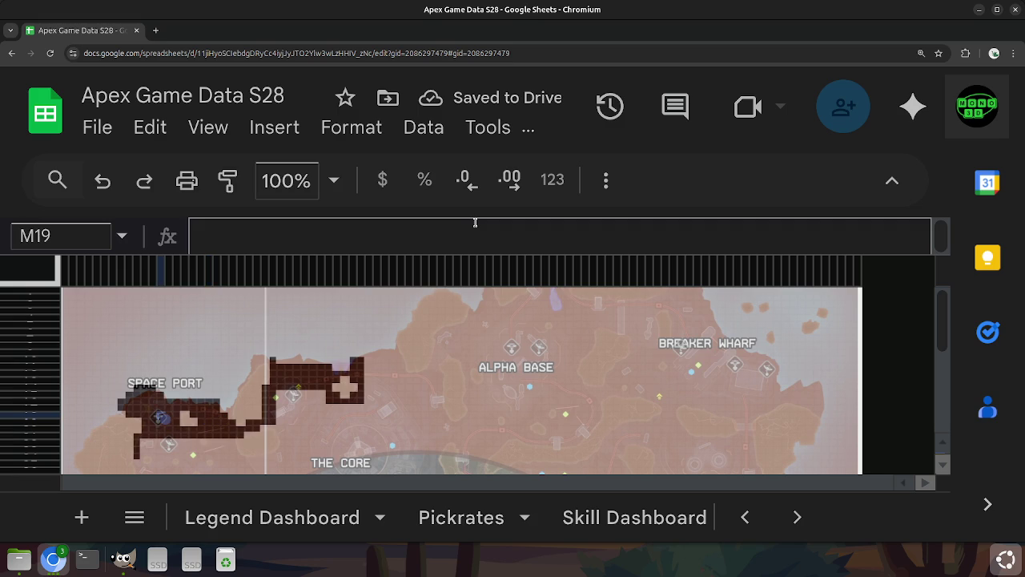
{"action": "key", "text": "Down"}
{"action": "key", "text": "Down"}
{"action": "key", "text": "Down"}
{"action": "key", "text": "Down"}
{"action": "key", "text": "Right"}
{"action": "key", "text": "Right"}
{"action": "key", "text": "Right"}
{"action": "key", "text": "Right"}
{"action": "key", "text": "Right"}
{"action": "key", "text": "Right"}
{"action": "key", "text": "Right"}
{"action": "key", "text": "Up"}
{"action": "key", "text": "Left"}
{"action": "key", "text": "Left"}
{"action": "key", "text": "Up"}
{"action": "key", "text": "Down"}
{"action": "key", "text": "Right"}
Extend the path down column AB from AB22 to AB24.
{"action": "key", "text": "Left"}
{"action": "key", "text": "Down"}
{"action": "key", "text": "Down"}
{"action": "key", "text": "Up"}
{"action": "key", "text": "Right"}
{"action": "key", "text": "Left"}
{"action": "key", "text": "Down"}
{"action": "key", "text": "Left"}
Trace row 25 west to W25, then up toward W22 and Y22.
{"action": "key", "text": "Down"}
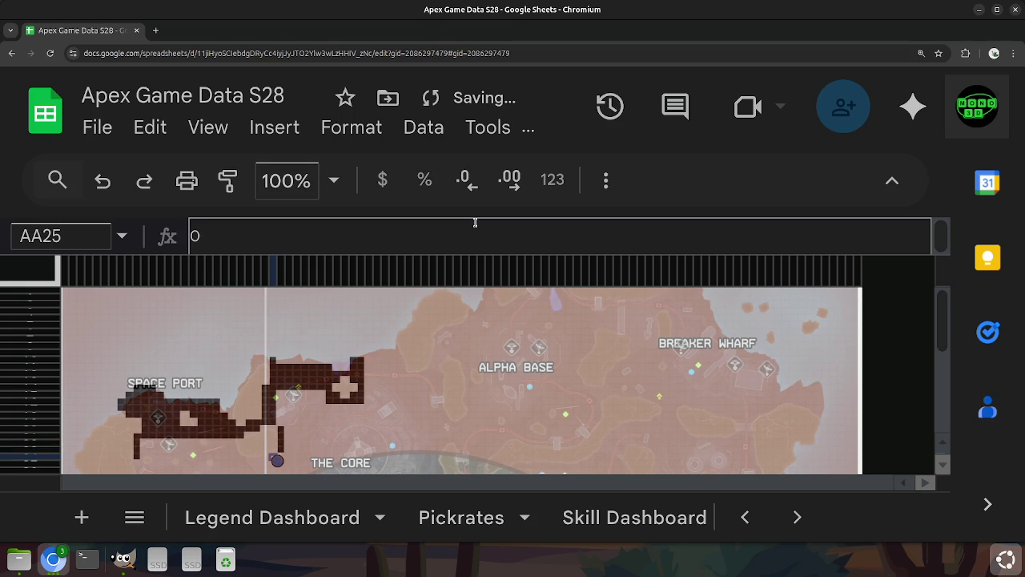
{"action": "key", "text": "Right"}
{"action": "key", "text": "Left"}
{"action": "key", "text": "Left"}
{"action": "key", "text": "Left"}
{"action": "key", "text": "Down"}
{"action": "key", "text": "Up"}
{"action": "key", "text": "Left"}
{"action": "key", "text": "Left"}
{"action": "key", "text": "Left"}
{"action": "key", "text": "Up"}
{"action": "key", "text": "Up"}
{"action": "key", "text": "Up"}
{"action": "key", "text": "Right"}
{"action": "key", "text": "Right"}
{"action": "key", "text": "Right"}
{"action": "key", "text": "Right"}
{"action": "key", "text": "Right"}
{"action": "key", "text": "Right"}
{"action": "key", "text": "Right"}
{"action": "key", "text": "Down"}
{"action": "key", "text": "Left"}
{"action": "key", "text": "Down"}
{"action": "key", "text": "Down"}
{"action": "key", "text": "Down"}
{"action": "key", "text": "Down"}
{"action": "key", "text": "Down"}
{"action": "key", "text": "Down"}
{"action": "key", "text": "Down"}
{"action": "key", "text": "Up"}
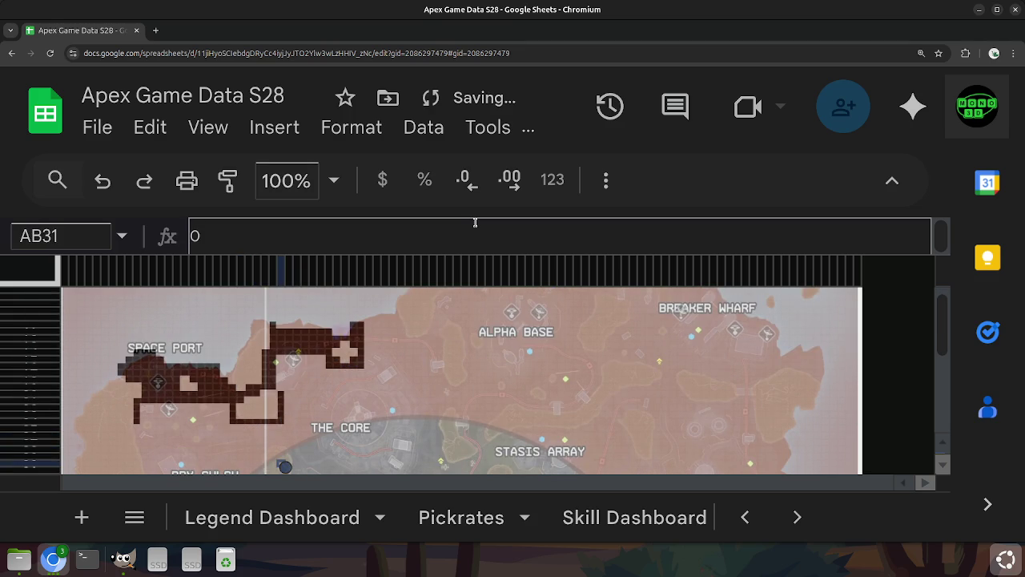
{"action": "key", "text": "Up"}
{"action": "key", "text": "Up"}
{"action": "key", "text": "Up"}
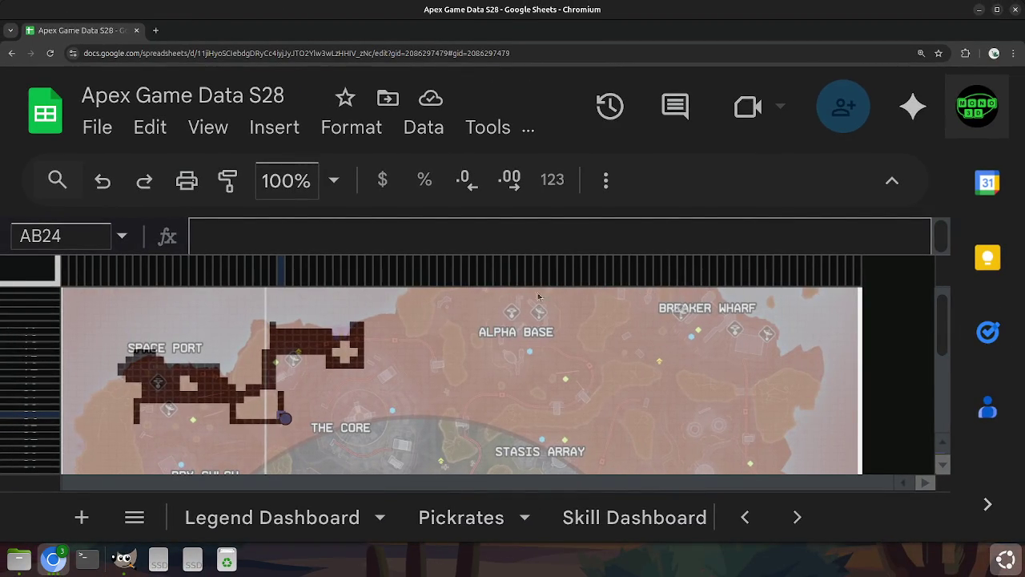
Darken the path from AC24 up column AB to about AB20.
{"action": "key", "text": "Right"}
{"action": "key", "text": "Up"}
{"action": "key", "text": "Left"}
{"action": "key", "text": "Up"}
{"action": "key", "text": "Up"}
{"action": "key", "text": "Up"}
Darken cells zigzagging across rows 16–17 from column AB to AD17 and AC17.
{"action": "key", "text": "Up"}
{"action": "key", "text": "Up"}
{"action": "key", "text": "Up"}
{"action": "key", "text": "Up"}
{"action": "key", "text": "Down"}
{"action": "key", "text": "Up"}
{"action": "key", "text": "Right"}
Extend the dark path east along rows 16–18 to AG16 and AL18.
{"action": "key", "text": "Right"}
{"action": "key", "text": "Right"}
{"action": "key", "text": "Right"}
{"action": "key", "text": "Right"}
{"action": "key", "text": "Left"}
{"action": "key", "text": "Left"}
{"action": "key", "text": "Down"}
{"action": "key", "text": "Left"}
{"action": "key", "text": "Up"}
{"action": "key", "text": "Down"}
{"action": "key", "text": "Left"}
{"action": "key", "text": "Right"}
{"action": "key", "text": "Right"}
{"action": "key", "text": "Right"}
{"action": "key", "text": "Right"}
{"action": "key", "text": "Right"}
{"action": "key", "text": "Down"}
{"action": "key", "text": "Left"}
{"action": "key", "text": "Left"}
{"action": "key", "text": "Left"}
{"action": "key", "text": "Left"}
{"action": "key", "text": "Left"}
{"action": "key", "text": "Right"}
{"action": "key", "text": "Right"}
{"action": "key", "text": "Right"}
{"action": "key", "text": "Right"}
{"action": "key", "text": "Right"}
{"action": "key", "text": "Right"}
{"action": "key", "text": "Left"}
{"action": "key", "text": "Right"}
{"action": "key", "text": "Right"}
{"action": "key", "text": "Right"}
{"action": "key", "text": "Right"}
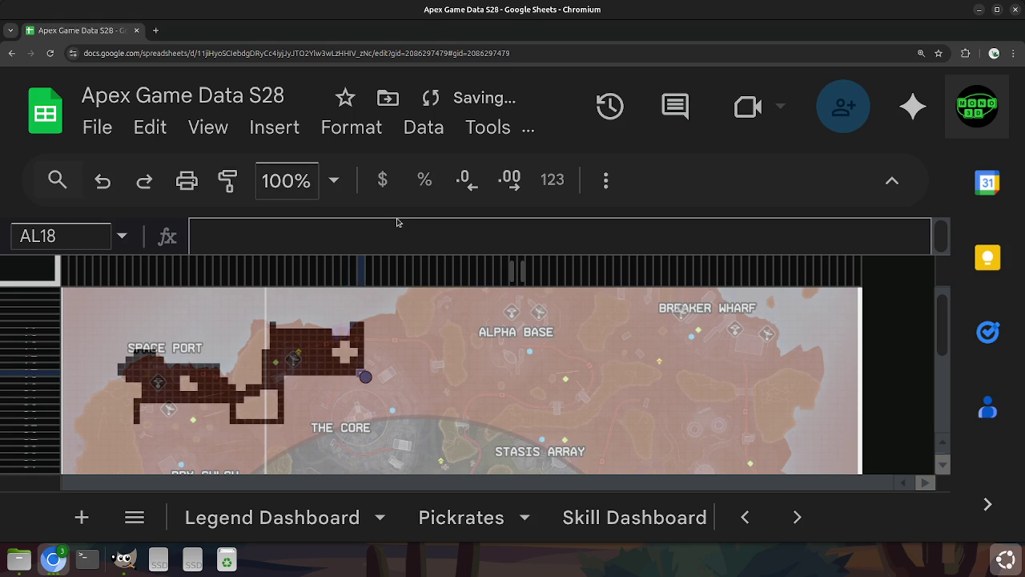
{"action": "key", "text": "Right"}
Darken column AM upward from AM18 to row 11.
{"action": "key", "text": "Up"}
{"action": "key", "text": "Up"}
{"action": "key", "text": "Up"}
{"action": "key", "text": "Up"}
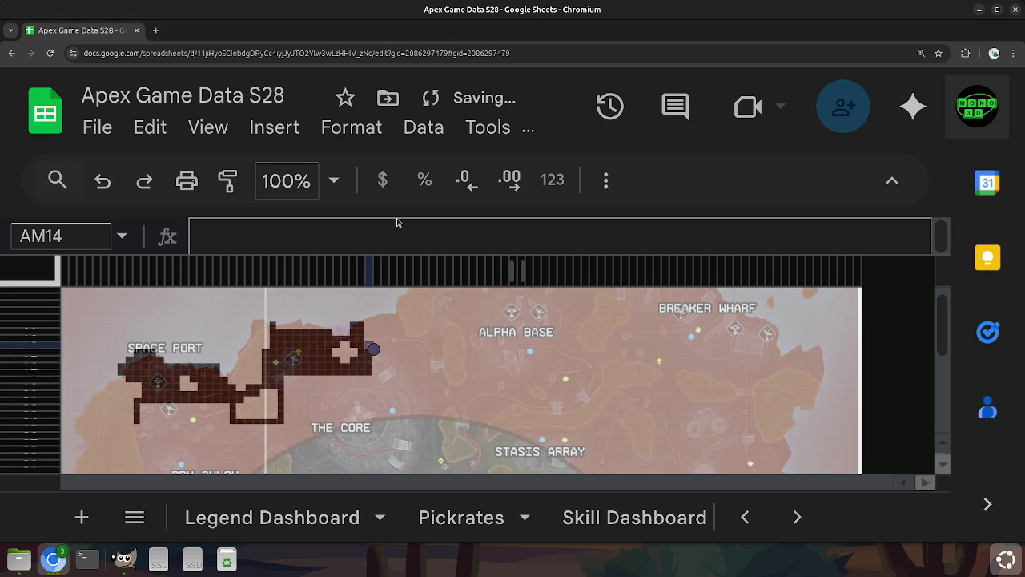
{"action": "key", "text": "Up"}
{"action": "key", "text": "Up"}
{"action": "key", "text": "Up"}
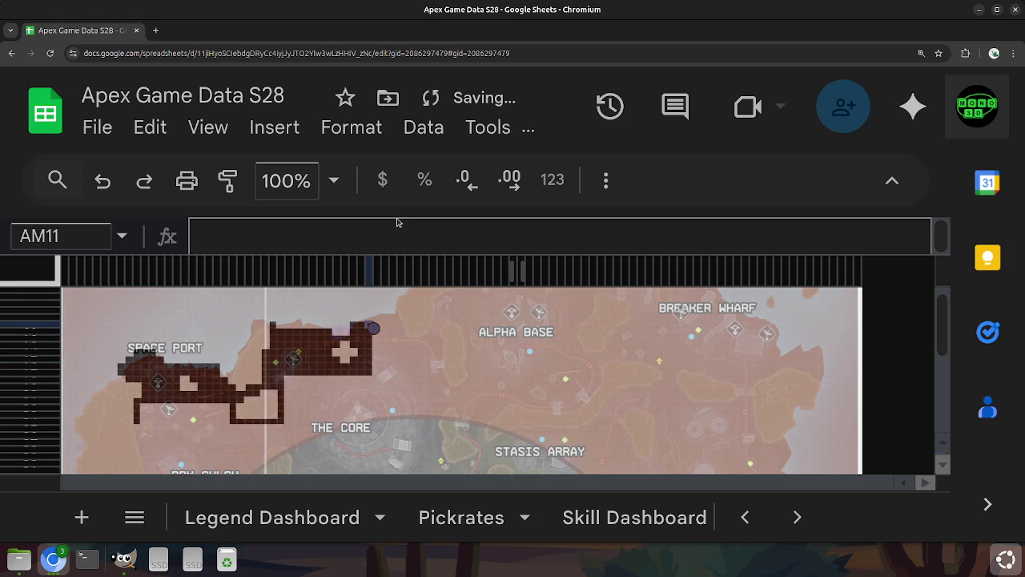
{"action": "key", "text": "Up"}
{"action": "key", "text": "Left"}
{"action": "key", "text": "Left"}
{"action": "key", "text": "Left"}
{"action": "key", "text": "Left"}
{"action": "key", "text": "Down"}
{"action": "key", "text": "Right"}
{"action": "key", "text": "Left"}
Darken row 11 cells west toward Space Port and back east, dipping to row 12.
{"action": "key", "text": "Left"}
{"action": "key", "text": "Left"}
{"action": "key", "text": "Left"}
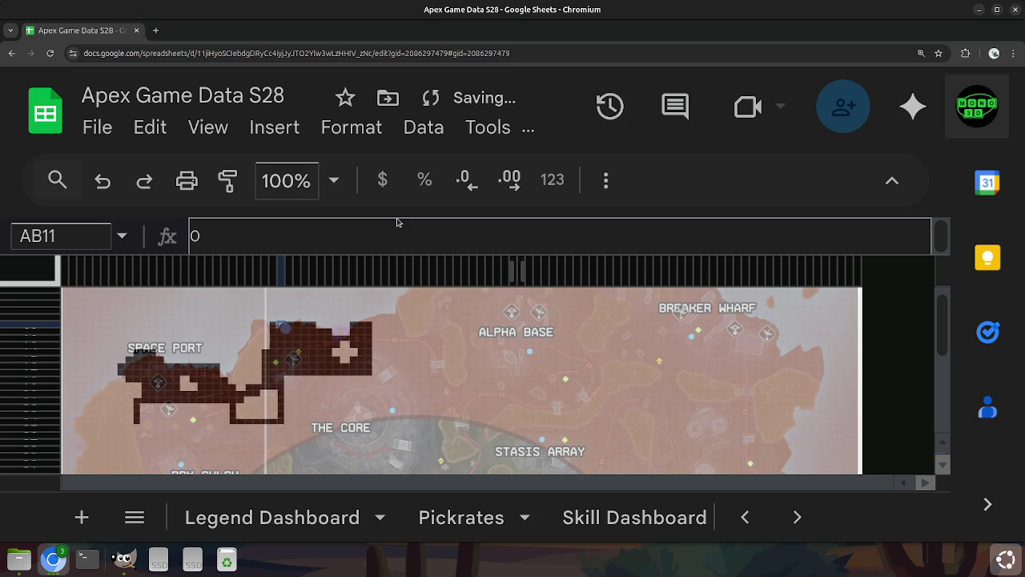
{"action": "key", "text": "Down"}
{"action": "key", "text": "Right"}
{"action": "key", "text": "Left"}
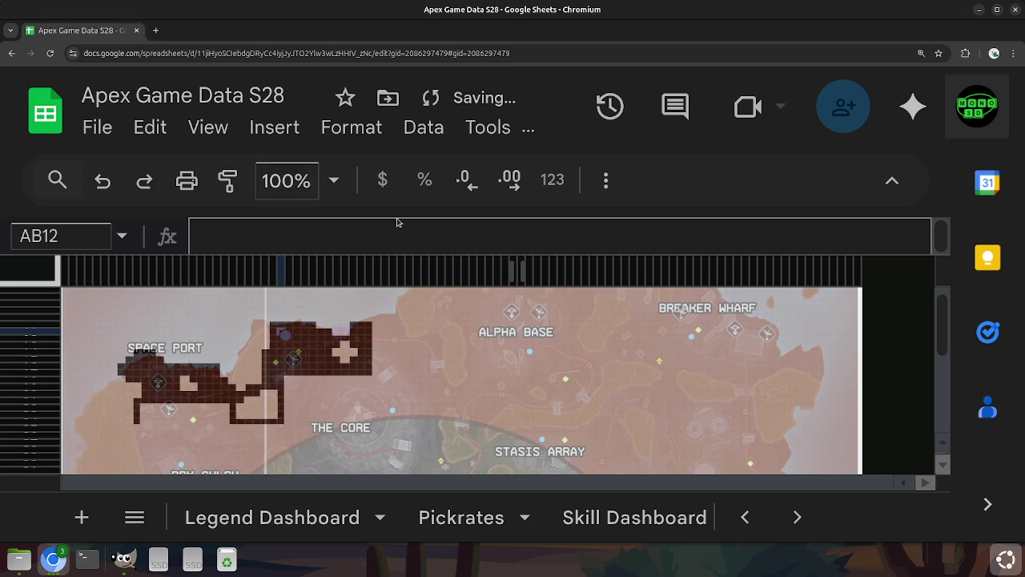
{"action": "key", "text": "Up"}
{"action": "key", "text": "Left"}
Darken cells from AD10 back east to AM11 and down column AQ.
{"action": "key", "text": "Left"}
{"action": "key", "text": "Right"}
{"action": "key", "text": "Right"}
{"action": "key", "text": "Right"}
{"action": "key", "text": "Right"}
{"action": "key", "text": "Right"}
{"action": "key", "text": "Down"}
{"action": "key", "text": "Right"}
{"action": "key", "text": "Up"}
{"action": "key", "text": "Down"}
{"action": "key", "text": "Left"}
Extend the dark path east along rows 10 and 13, then up to AV7.
{"action": "key", "text": "Left"}
{"action": "key", "text": "Left"}
{"action": "key", "text": "Up"}
{"action": "key", "text": "Up"}
{"action": "key", "text": "Down"}
{"action": "key", "text": "Right"}
{"action": "key", "text": "Down"}
{"action": "key", "text": "Down"}
{"action": "key", "text": "Right"}
{"action": "key", "text": "Right"}
{"action": "key", "text": "Right"}
{"action": "key", "text": "Left"}
{"action": "key", "text": "Up"}
{"action": "key", "text": "Up"}
{"action": "key", "text": "Up"}
{"action": "key", "text": "Right"}
{"action": "key", "text": "Right"}
{"action": "key", "text": "Right"}
{"action": "key", "text": "Right"}
{"action": "key", "text": "Down"}
{"action": "key", "text": "Down"}
{"action": "key", "text": "Down"}
{"action": "key", "text": "Down"}
{"action": "key", "text": "Right"}
{"action": "key", "text": "Right"}
{"action": "key", "text": "Up"}
{"action": "key", "text": "Left"}
{"action": "key", "text": "Right"}
{"action": "key", "text": "Right"}
{"action": "key", "text": "Right"}
{"action": "key", "text": "Up"}
{"action": "key", "text": "Up"}
{"action": "key", "text": "Right"}
{"action": "key", "text": "Up"}
{"action": "key", "text": "Left"}
{"action": "key", "text": "Right"}
{"action": "key", "text": "Up"}
{"action": "key", "text": "Up"}
{"action": "key", "text": "Up"}
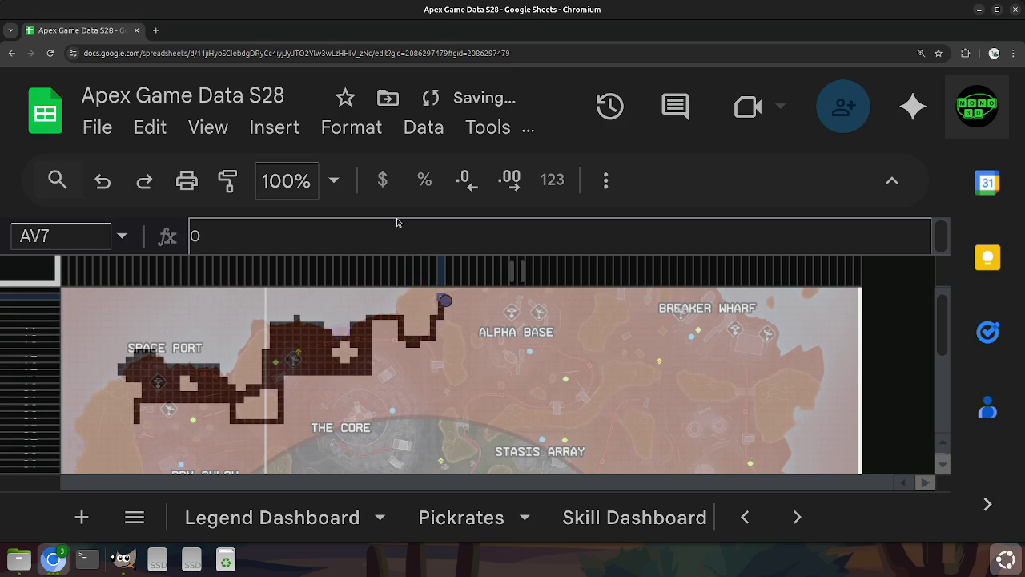
Extend the dark path two cells east, then down and back west along row 9.
{"action": "key", "text": "Right"}
{"action": "key", "text": "Right"}
{"action": "key", "text": "Down"}
{"action": "key", "text": "Left"}
{"action": "key", "text": "Down"}
{"action": "key", "text": "Left"}
{"action": "key", "text": "Left"}
{"action": "key", "text": "Left"}
{"action": "key", "text": "Left"}
{"action": "key", "text": "Down"}
Start a dark branch down column AN, then return up and east along the path.
{"action": "key", "text": "Right"}
{"action": "key", "text": "Down"}
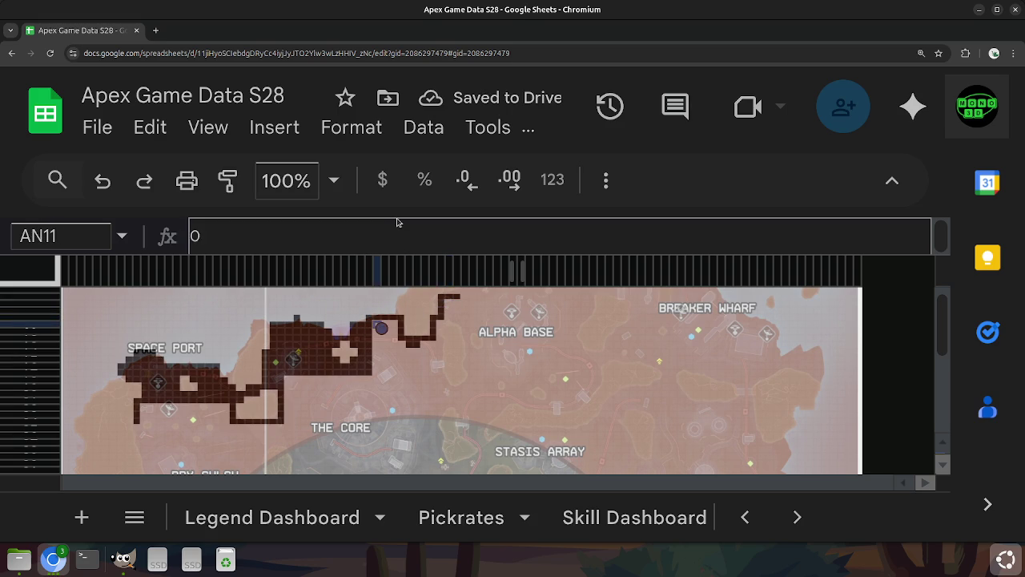
{"action": "key", "text": "Right"}
{"action": "key", "text": "Down"}
Clear AW20 to darken it on the map.
{"action": "key", "text": "Down"}
{"action": "key", "text": "Down"}
{"action": "key", "text": "Down"}
Extend the path upward in column AV.
{"action": "key", "text": "Down"}
{"action": "key", "text": "Down"}
Run the column AN branch down to The Core and continue the path up to row 11.
{"action": "key", "text": "Down"}
{"action": "key", "text": "Down"}
{"action": "key", "text": "Down"}
{"action": "key", "text": "Down"}
{"action": "key", "text": "Down"}
{"action": "key", "text": "Down"}
{"action": "key", "text": "Down"}
{"action": "key", "text": "Up"}
{"action": "key", "text": "Up"}
{"action": "key", "text": "Up"}
{"action": "key", "text": "Right"}
{"action": "key", "text": "Right"}
{"action": "key", "text": "Right"}
{"action": "key", "text": "Right"}
{"action": "key", "text": "Up"}
{"action": "key", "text": "Right"}
{"action": "key", "text": "Right"}
{"action": "key", "text": "Right"}
{"action": "key", "text": "Up"}
{"action": "key", "text": "Down"}
{"action": "key", "text": "Up"}
{"action": "key", "text": "Delete"}
{"action": "key", "text": "Left"}
{"action": "key", "text": "Up"}
{"action": "key", "text": "Left"}
{"action": "key", "text": "Up"}
{"action": "key", "text": "Right"}
{"action": "key", "text": "Up"}
{"action": "key", "text": "Up"}
{"action": "key", "text": "Up"}
{"action": "key", "text": "Up"}
{"action": "key", "text": "Down"}
{"action": "key", "text": "Up"}
{"action": "key", "text": "Up"}
{"action": "key", "text": "Left"}
Extend the path east along row 10 toward Alpha Base.
{"action": "key", "text": "Down"}
{"action": "key", "text": "Right"}
{"action": "key", "text": "Up"}
{"action": "key", "text": "Up"}
{"action": "key", "text": "Up"}
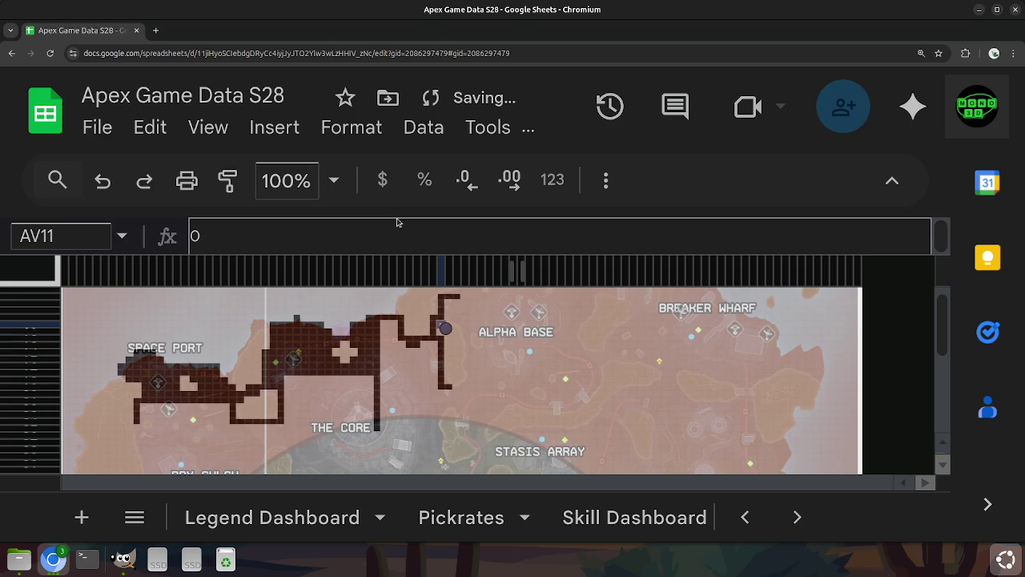
{"action": "key", "text": "Right"}
{"action": "key", "text": "Up"}
{"action": "key", "text": "Right"}
{"action": "key", "text": "Left"}
Extend the path down column AY beside Alpha Base.
{"action": "key", "text": "Right"}
{"action": "key", "text": "Right"}
{"action": "key", "text": "Right"}
{"action": "key", "text": "Left"}
{"action": "key", "text": "Down"}
{"action": "key", "text": "Up"}
{"action": "key", "text": "Down"}
{"action": "key", "text": "Left"}
{"action": "key", "text": "Right"}
{"action": "key", "text": "Down"}
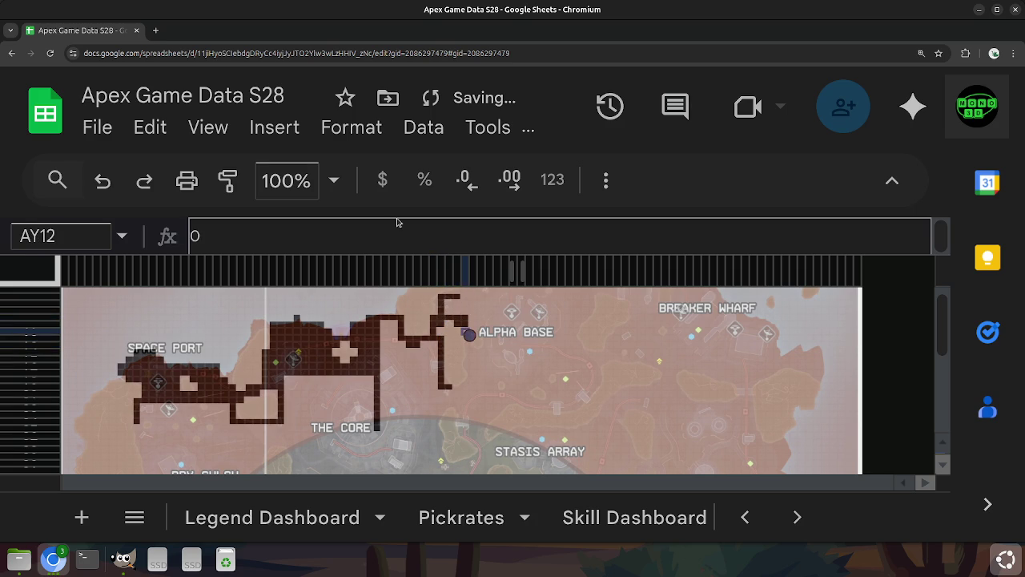
{"action": "key", "text": "Right"}
{"action": "key", "text": "Down"}
{"action": "key", "text": "Left"}
{"action": "key", "text": "Down"}
Adjust the path end around AZ17, run it down column AZ and close the loop.
{"action": "key", "text": "Right"}
{"action": "key", "text": "Down"}
{"action": "key", "text": "Down"}
{"action": "key", "text": "Down"}
{"action": "key", "text": "Left"}
{"action": "key", "text": "Up"}
{"action": "key", "text": "Right"}
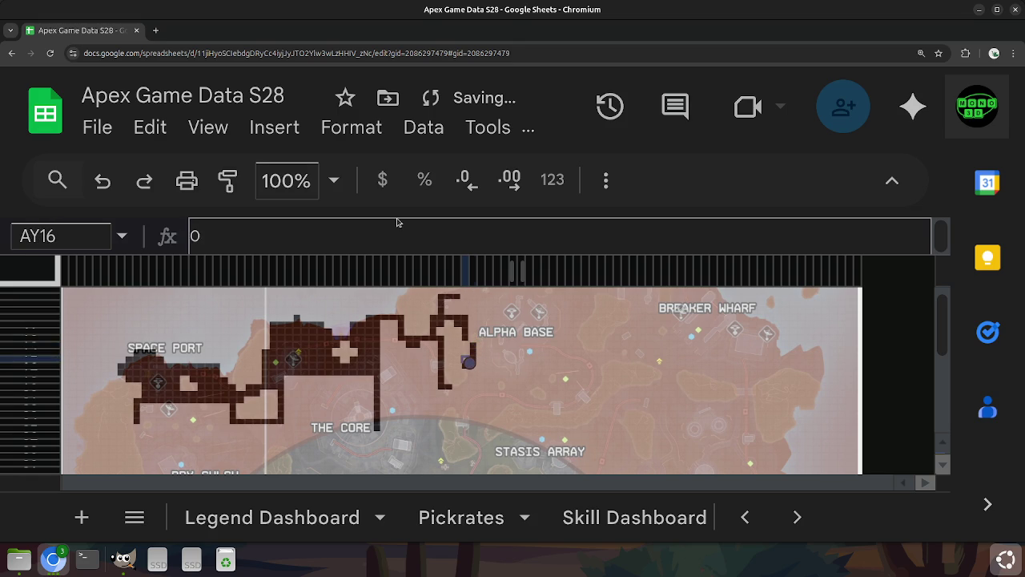
{"action": "key", "text": "Down"}
{"action": "key", "text": "Down"}
{"action": "key", "text": "Down"}
{"action": "key", "text": "Down"}
{"action": "key", "text": "Left"}
{"action": "key", "text": "Left"}
{"action": "key", "text": "Right"}
{"action": "key", "text": "Right"}
{"action": "key", "text": "Up"}
{"action": "key", "text": "Up"}
{"action": "key", "text": "Up"}
{"action": "key", "text": "Up"}
{"action": "key", "text": "Up"}
{"action": "key", "text": "Up"}
{"action": "key", "text": "Up"}
{"action": "key", "text": "Down"}
Fill out the loop's west side and touch up its row 15 cells.
{"action": "key", "text": "Left"}
{"action": "key", "text": "Down"}
{"action": "key", "text": "Right"}
{"action": "key", "text": "Left"}
{"action": "key", "text": "Right"}
{"action": "key", "text": "Left"}
{"action": "key", "text": "Right"}
{"action": "key", "text": "Right"}
{"action": "key", "text": "Right"}
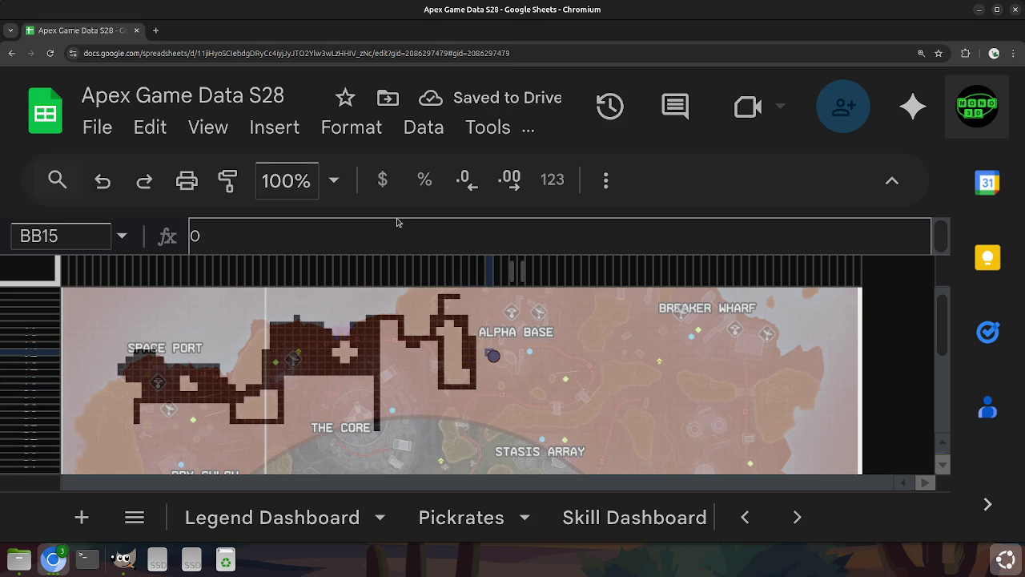
{"action": "key", "text": "Down"}
Clear AY25 near Stasis Array to begin the region outline.
{"action": "key", "text": "Down"}
{"action": "key", "text": "Down"}
{"action": "key", "text": "Down"}
{"action": "key", "text": "Left"}
{"action": "key", "text": "Left"}
{"action": "key", "text": "Left"}
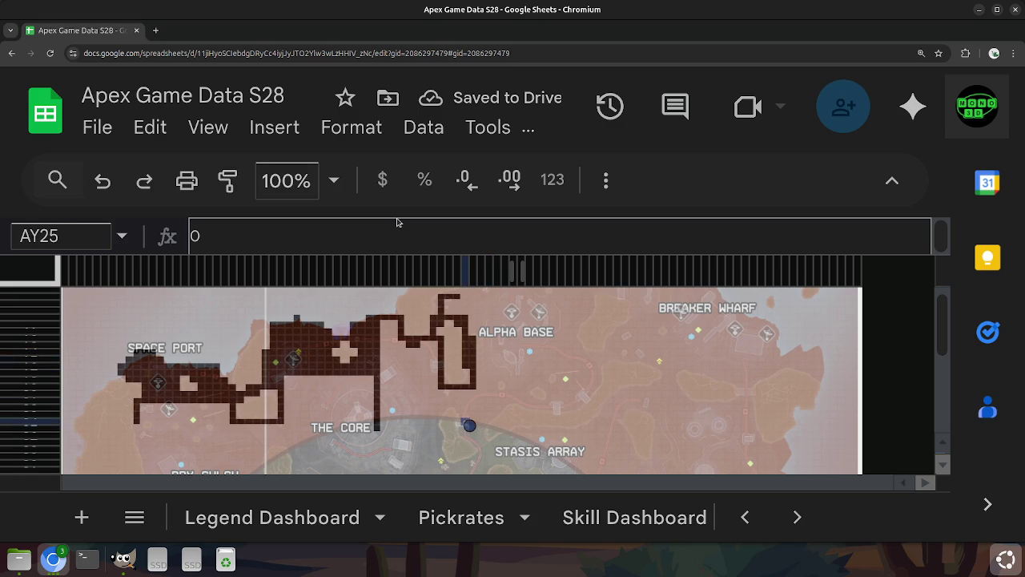
{"action": "key", "text": "Left"}
{"action": "key", "text": "Right"}
{"action": "key", "text": "Delete"}
{"action": "key", "text": "Down"}
{"action": "key", "text": "Up"}
{"action": "key", "text": "Left"}
{"action": "key", "text": "Down"}
{"action": "key", "text": "Right"}
{"action": "key", "text": "Right"}
{"action": "key", "text": "Up"}
{"action": "key", "text": "Up"}
Trace the outline's upper-left and top edges beside Stasis Array.
{"action": "key", "text": "Left"}
{"action": "key", "text": "Up"}
{"action": "key", "text": "Left"}
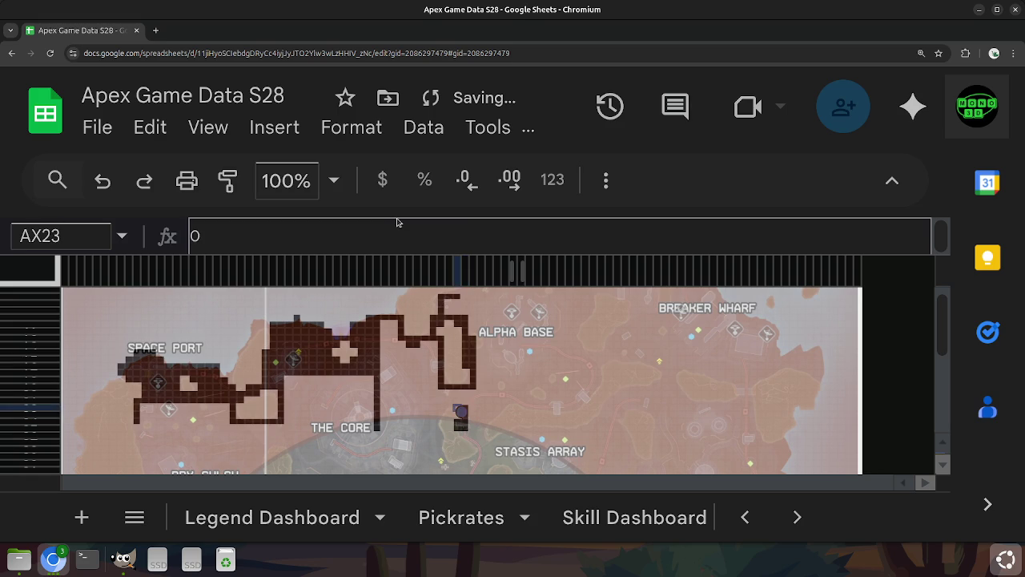
{"action": "key", "text": "Up"}
{"action": "key", "text": "Left"}
{"action": "key", "text": "Down"}
{"action": "key", "text": "Left"}
{"action": "key", "text": "Down"}
{"action": "key", "text": "Up"}
Extend the outline down its west side.
{"action": "key", "text": "Up"}
{"action": "key", "text": "Right"}
{"action": "key", "text": "Right"}
{"action": "key", "text": "Down"}
{"action": "key", "text": "Left"}
{"action": "key", "text": "Down"}
{"action": "key", "text": "Left"}
{"action": "key", "text": "Left"}
{"action": "key", "text": "Down"}
{"action": "key", "text": "Down"}
{"action": "key", "text": "Down"}
{"action": "key", "text": "Right"}
{"action": "key", "text": "Left"}
Trace the outline's lower west edge down toward its bottom.
{"action": "key", "text": "Down"}
{"action": "key", "text": "Down"}
{"action": "key", "text": "Down"}
{"action": "key", "text": "Down"}
{"action": "key", "text": "Down"}
{"action": "key", "text": "Up"}
{"action": "key", "text": "Up"}
{"action": "key", "text": "Up"}
{"action": "key", "text": "Right"}
Run the outline's bottom edge east and bring it up the east side.
{"action": "key", "text": "Up"}
{"action": "key", "text": "Up"}
{"action": "key", "text": "Down"}
{"action": "key", "text": "Down"}
{"action": "key", "text": "Up"}
{"action": "key", "text": "Down"}
{"action": "key", "text": "Down"}
{"action": "key", "text": "Right"}
{"action": "key", "text": "Down"}
{"action": "key", "text": "Up"}
{"action": "key", "text": "Right"}
{"action": "key", "text": "Right"}
{"action": "key", "text": "Right"}
{"action": "key", "text": "Up"}
{"action": "key", "text": "Right"}
{"action": "key", "text": "Up"}
{"action": "key", "text": "Up"}
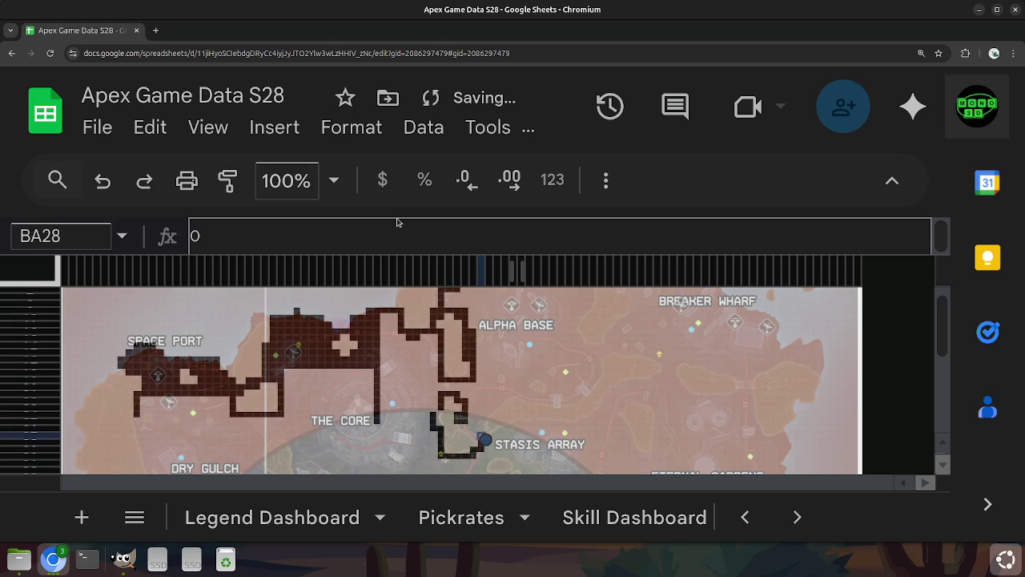
Trace the Stasis Array outline's east edge west to its upper corner and top edge.
{"action": "key", "text": "Left"}
{"action": "key", "text": "Right"}
{"action": "key", "text": "Left"}
{"action": "key", "text": "Left"}
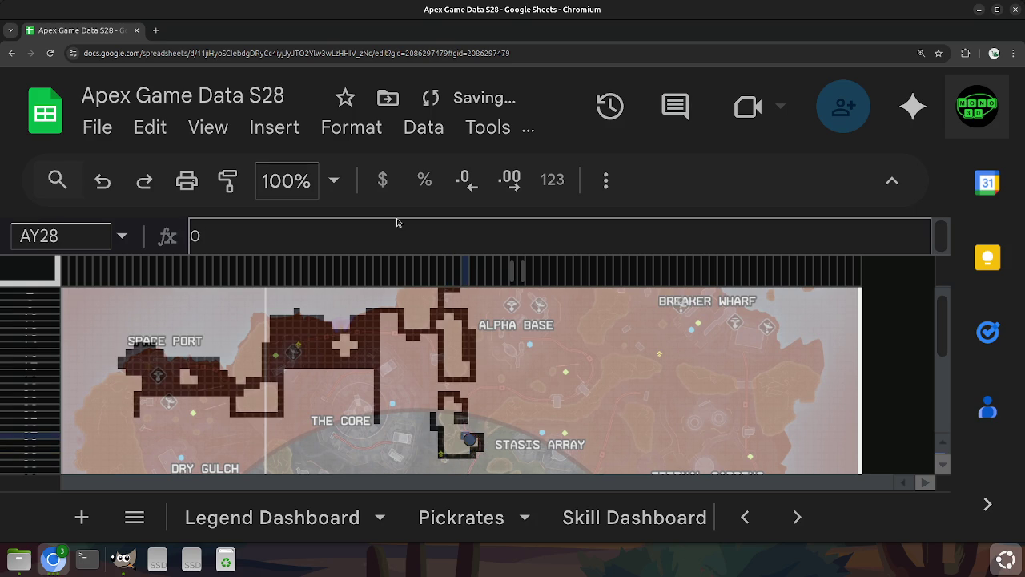
{"action": "key", "text": "Up"}
{"action": "key", "text": "Left"}
{"action": "key", "text": "Right"}
{"action": "key", "text": "Right"}
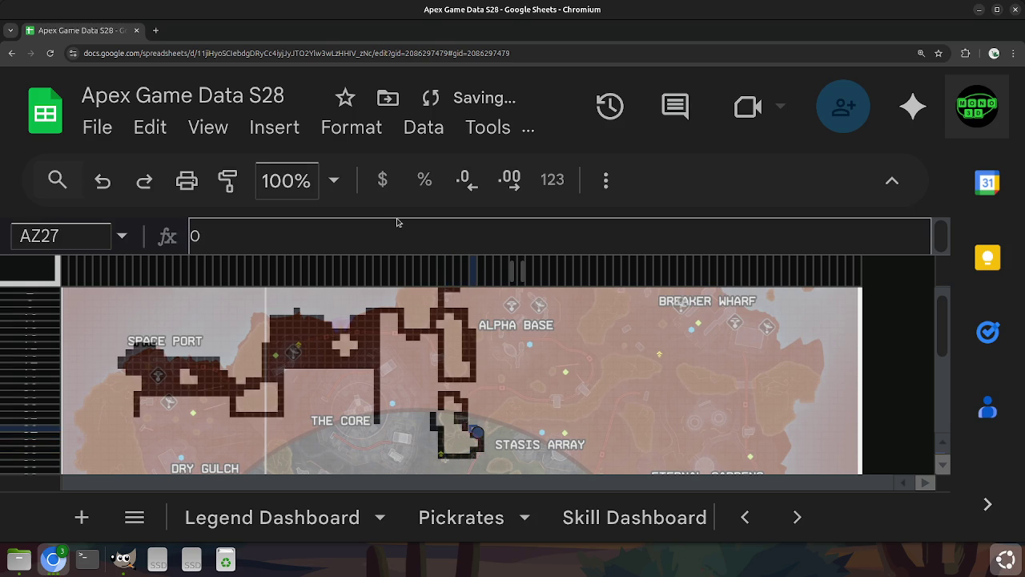
{"action": "key", "text": "Down"}
{"action": "key", "text": "Up"}
{"action": "key", "text": "Left"}
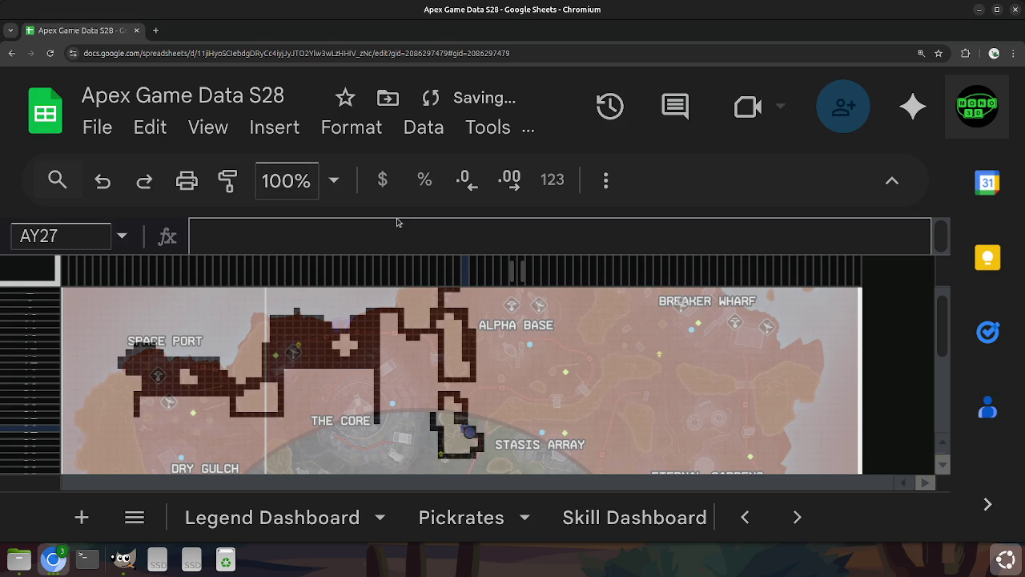
{"action": "key", "text": "Left"}
{"action": "key", "text": "Left"}
{"action": "key", "text": "Up"}
{"action": "key", "text": "Up"}
{"action": "key", "text": "Left"}
{"action": "key", "text": "Left"}
{"action": "key", "text": "Up"}
{"action": "key", "text": "Down"}
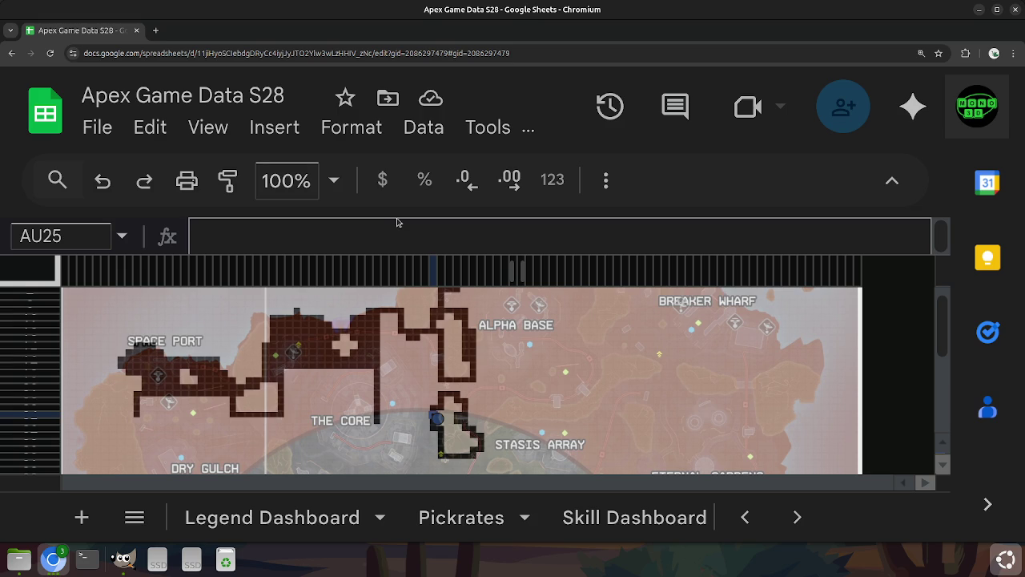
Close the outline up column AV, across the top, and down to its bottom-right corner.
{"action": "key", "text": "Right"}
{"action": "key", "text": "Up"}
{"action": "key", "text": "Up"}
{"action": "key", "text": "Up"}
{"action": "key", "text": "Up"}
{"action": "key", "text": "Right"}
{"action": "key", "text": "Right"}
{"action": "key", "text": "Right"}
{"action": "key", "text": "Down"}
{"action": "key", "text": "Down"}
{"action": "key", "text": "Down"}
{"action": "key", "text": "Down"}
{"action": "key", "text": "Right"}
{"action": "key", "text": "Right"}
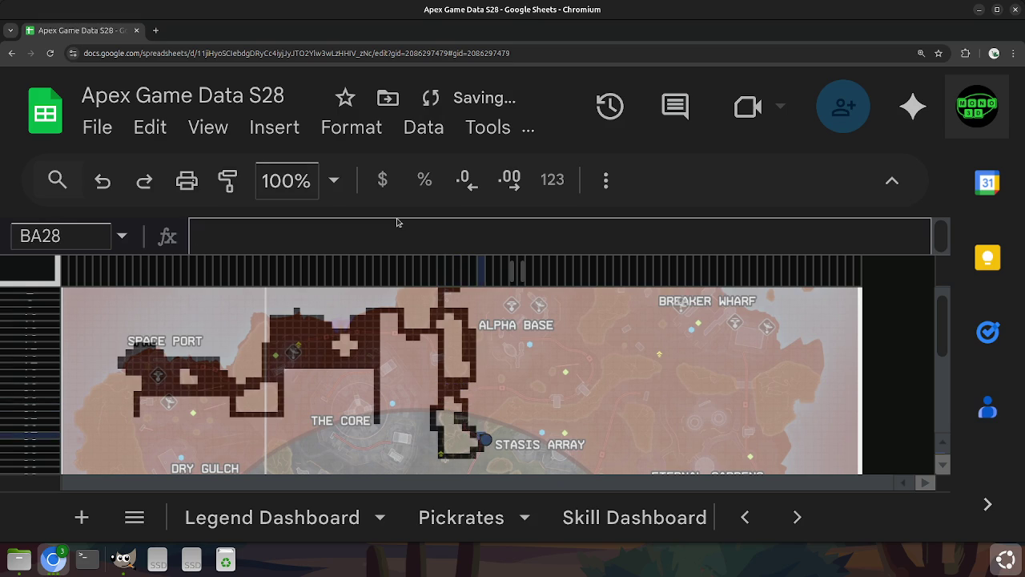
{"action": "key", "text": "Right"}
{"action": "key", "text": "Left"}
{"action": "key", "text": "Up"}
Start a dark path northeast from the outline and run it east along row 23 toward BJ23.
{"action": "key", "text": "Up"}
{"action": "key", "text": "Up"}
{"action": "key", "text": "Right"}
{"action": "key", "text": "Up"}
{"action": "key", "text": "Right"}
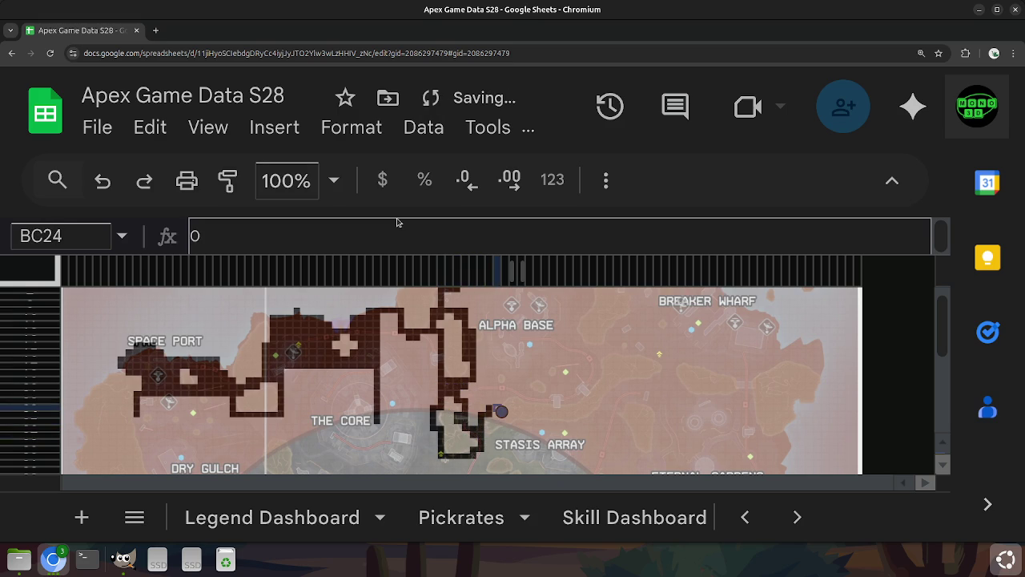
{"action": "key", "text": "Up"}
{"action": "key", "text": "Right"}
{"action": "key", "text": "Right"}
{"action": "key", "text": "Up"}
{"action": "key", "text": "Left"}
{"action": "key", "text": "Right"}
{"action": "key", "text": "Right"}
{"action": "key", "text": "Right"}
{"action": "key", "text": "Right"}
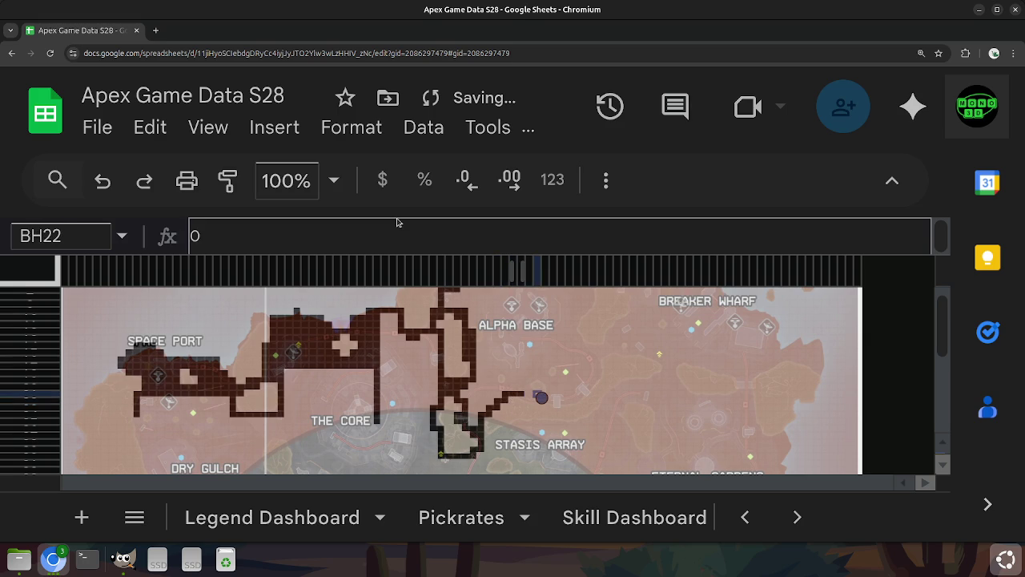
{"action": "key", "text": "Down"}
{"action": "key", "text": "Left"}
{"action": "key", "text": "Right"}
{"action": "key", "text": "Right"}
{"action": "key", "text": "Right"}
Extend the path east along row 23, then northeast through BO21 up to row 20.
{"action": "key", "text": "Right"}
{"action": "key", "text": "Right"}
{"action": "key", "text": "Left"}
{"action": "key", "text": "Left"}
{"action": "key", "text": "Up"}
{"action": "key", "text": "Left"}
{"action": "key", "text": "Left"}
{"action": "key", "text": "Left"}
{"action": "key", "text": "Right"}
{"action": "key", "text": "Right"}
{"action": "key", "text": "Down"}
{"action": "key", "text": "Right"}
{"action": "key", "text": "Right"}
{"action": "key", "text": "Right"}
{"action": "key", "text": "Right"}
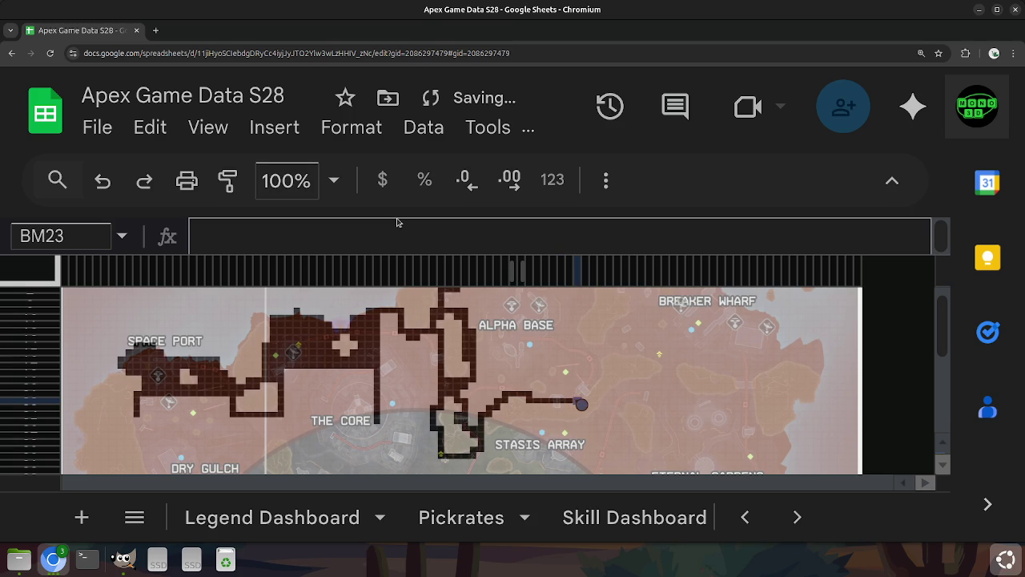
{"action": "key", "text": "Up"}
{"action": "key", "text": "Right"}
{"action": "key", "text": "Left"}
{"action": "key", "text": "Right"}
{"action": "key", "text": "Right"}
{"action": "key", "text": "Up"}
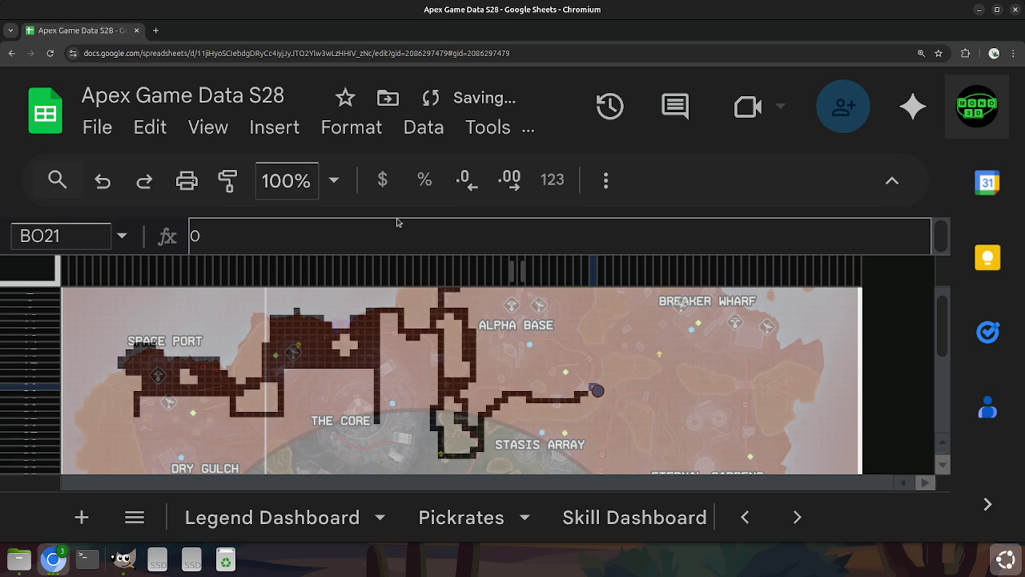
{"action": "key", "text": "Left"}
{"action": "key", "text": "Down"}
{"action": "key", "text": "Right"}
{"action": "key", "text": "Up"}
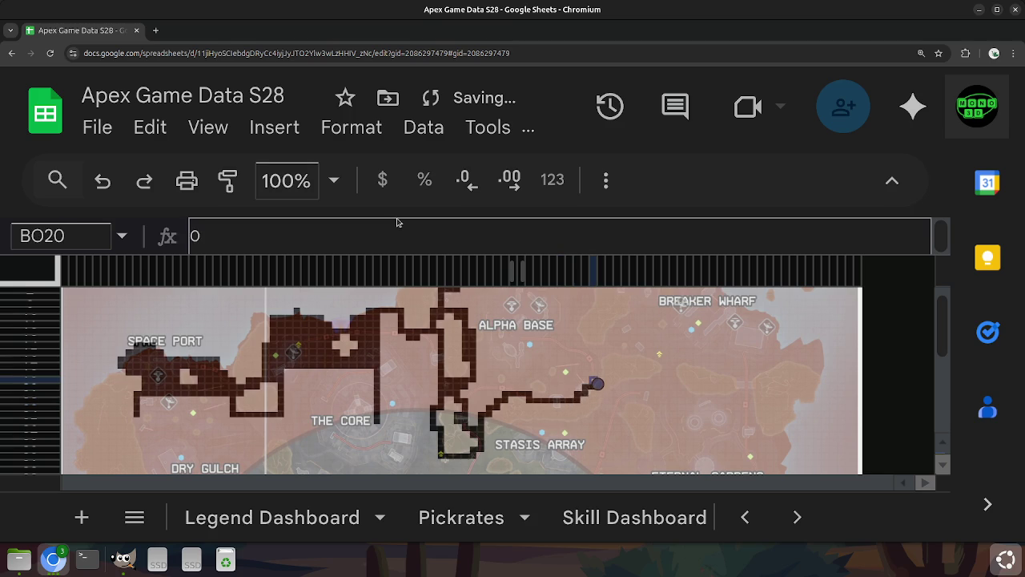
Continue the path diagonally up and right through row 18 to row 16.
{"action": "key", "text": "Right"}
{"action": "key", "text": "Up"}
{"action": "key", "text": "Left"}
{"action": "key", "text": "Up"}
{"action": "key", "text": "Right"}
{"action": "key", "text": "Left"}
{"action": "key", "text": "Up"}
{"action": "key", "text": "Right"}
{"action": "key", "text": "Up"}
Run the path east along row 16 to column BX and turn it down three cells.
{"action": "key", "text": "Right"}
{"action": "key", "text": "Right"}
{"action": "key", "text": "Right"}
{"action": "key", "text": "Right"}
{"action": "key", "text": "Right"}
{"action": "key", "text": "Right"}
{"action": "key", "text": "Right"}
{"action": "key", "text": "Down"}
{"action": "key", "text": "Up"}
{"action": "key", "text": "Right"}
{"action": "key", "text": "Down"}
{"action": "key", "text": "Down"}
{"action": "key", "text": "Down"}
{"action": "key", "text": "Down"}
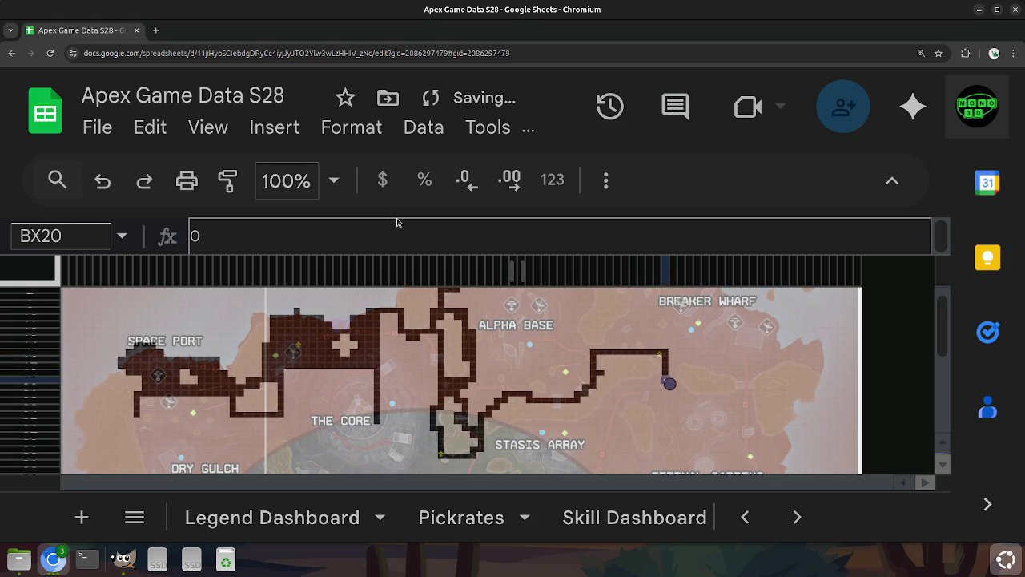
{"action": "key", "text": "Left"}
{"action": "key", "text": "Down"}
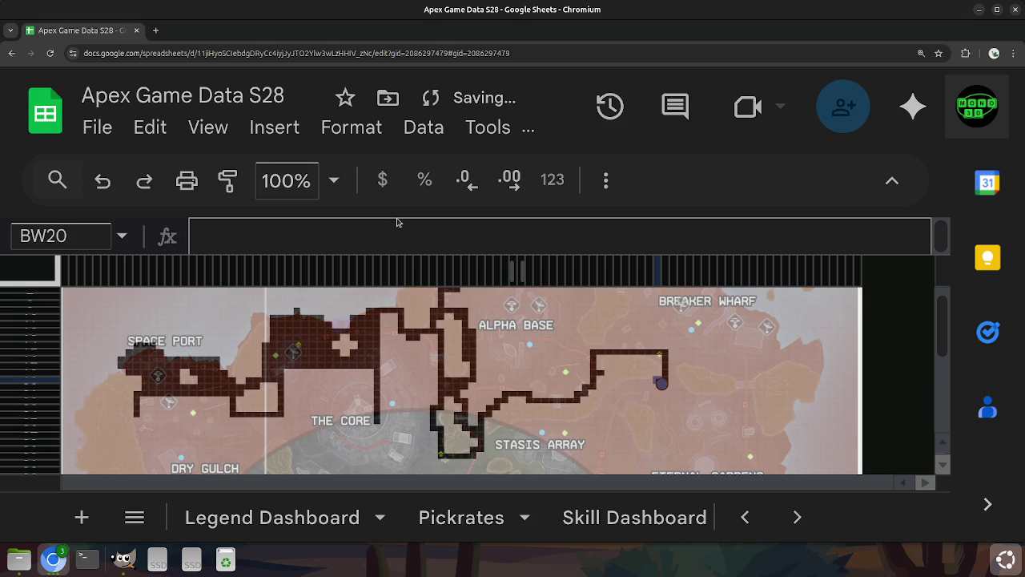
{"action": "key", "text": "Left"}
{"action": "key", "text": "Left"}
{"action": "key", "text": "Left"}
{"action": "key", "text": "Left"}
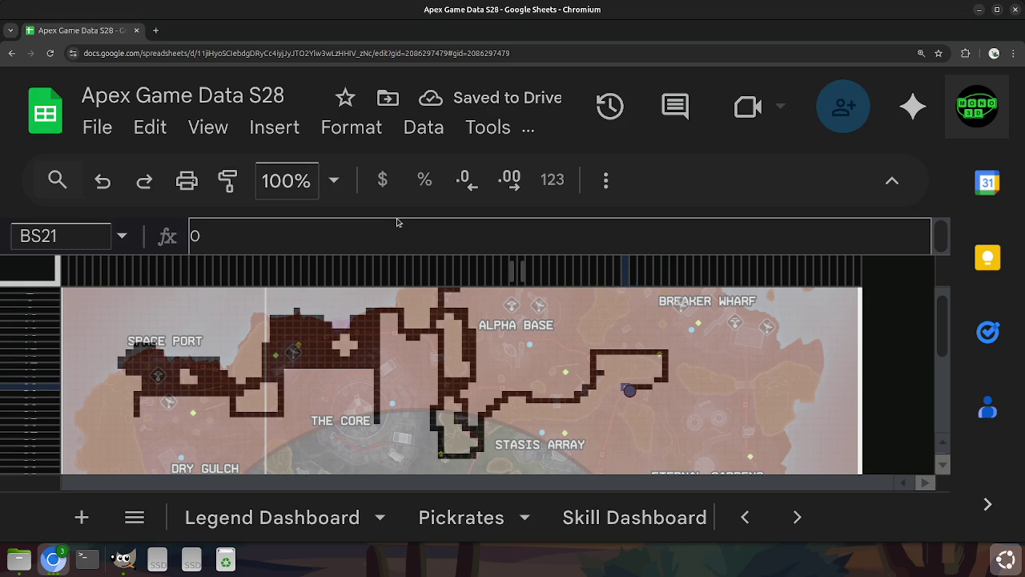
Hook the path back up to row 20, clearing BT20 to darken it.
{"action": "key", "text": "Down"}
{"action": "key", "text": "Up"}
{"action": "key", "text": "Right"}
{"action": "key", "text": "Up"}
{"action": "key", "text": "Right"}
{"action": "key", "text": "Right"}
{"action": "key", "text": "Left"}
{"action": "key", "text": "Left"}
{"action": "key", "text": "Delete"}
{"action": "key", "text": "Left"}
{"action": "key", "text": "Left"}
{"action": "key", "text": "Down"}
{"action": "key", "text": "Down"}
{"action": "key", "text": "Left"}
{"action": "key", "text": "Right"}
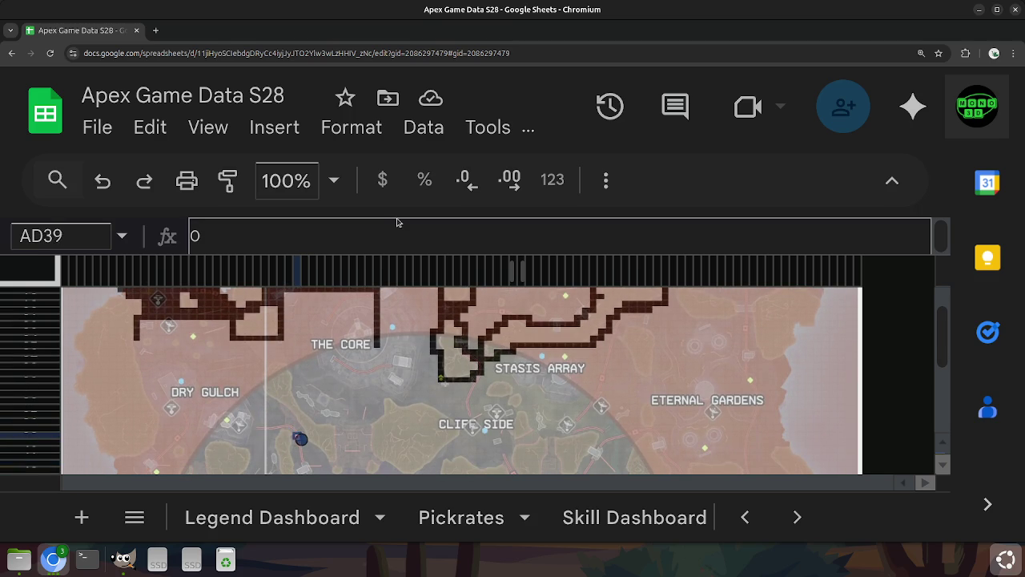
Darken cells to start a path near Cliff Side, running up column AD to row 36.
{"action": "key", "text": "Up"}
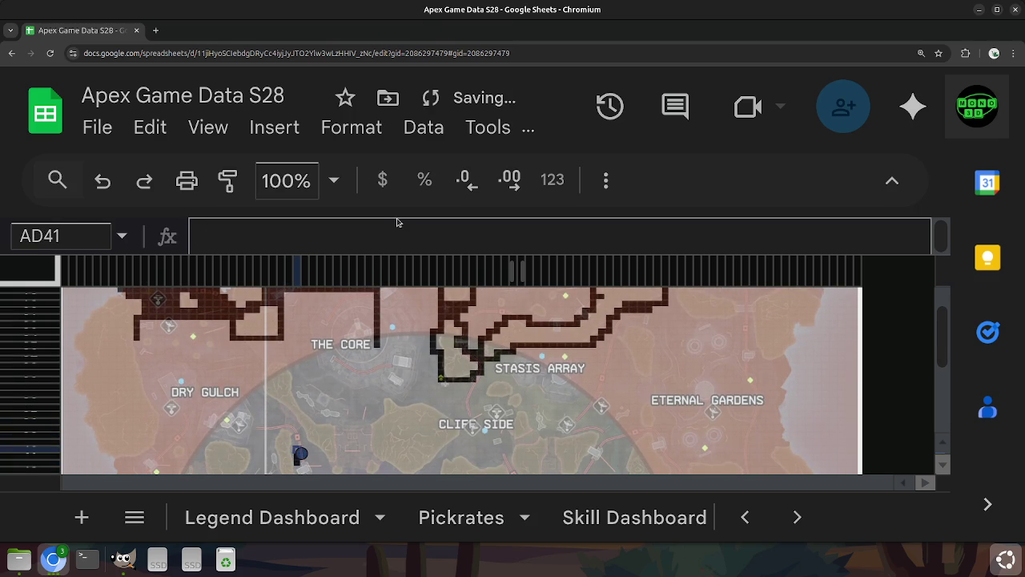
{"action": "key", "text": "Left"}
{"action": "key", "text": "Right"}
{"action": "key", "text": "Up"}
{"action": "key", "text": "Up"}
{"action": "key", "text": "Up"}
{"action": "key", "text": "Up"}
{"action": "key", "text": "Left"}
{"action": "key", "text": "Down"}
{"action": "key", "text": "Right"}
Extend the dark path west and northwest toward Dry Gulch.
{"action": "key", "text": "Up"}
{"action": "key", "text": "Left"}
{"action": "key", "text": "Up"}
{"action": "key", "text": "Left"}
{"action": "key", "text": "Up"}
{"action": "key", "text": "Left"}
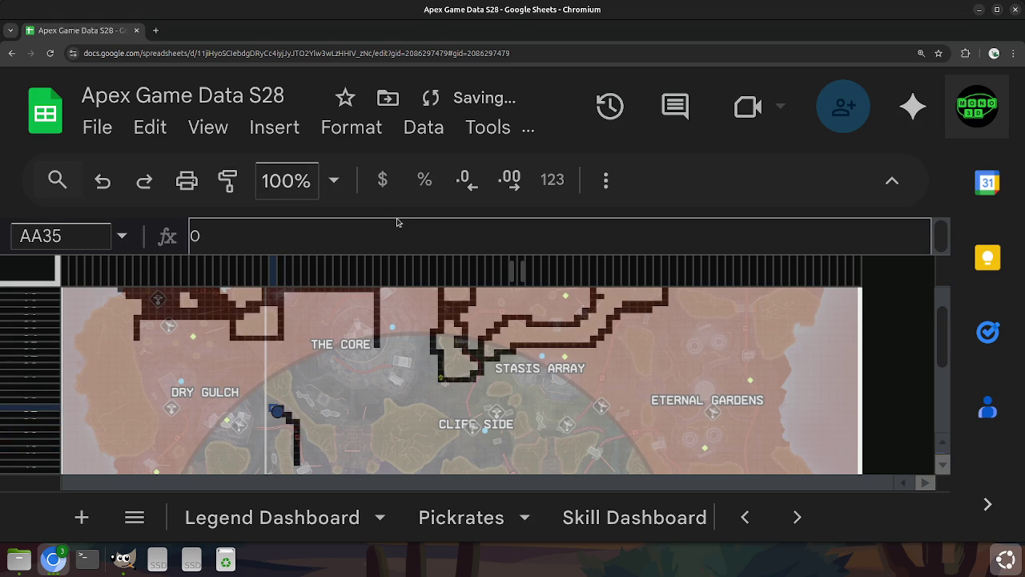
Touch up the path around Z34, then carry the outline up to Z33 and left to Y33.
{"action": "key", "text": "Up"}
{"action": "key", "text": "Left"}
{"action": "key", "text": "Down"}
{"action": "key", "text": "Right"}
{"action": "key", "text": "Up"}
{"action": "key", "text": "Left"}
{"action": "key", "text": "Up"}
{"action": "key", "text": "Down"}
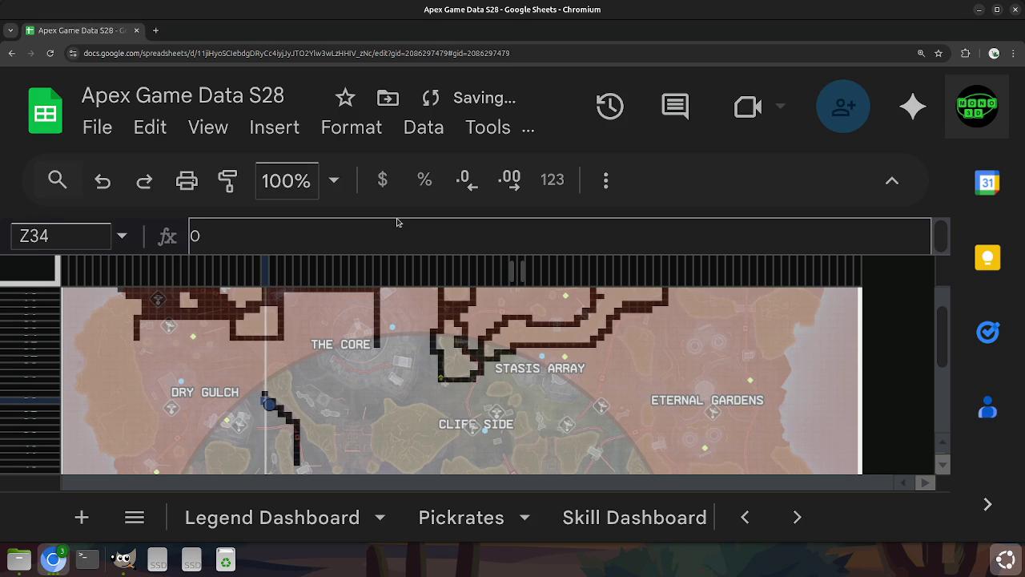
{"action": "key", "text": "Up"}
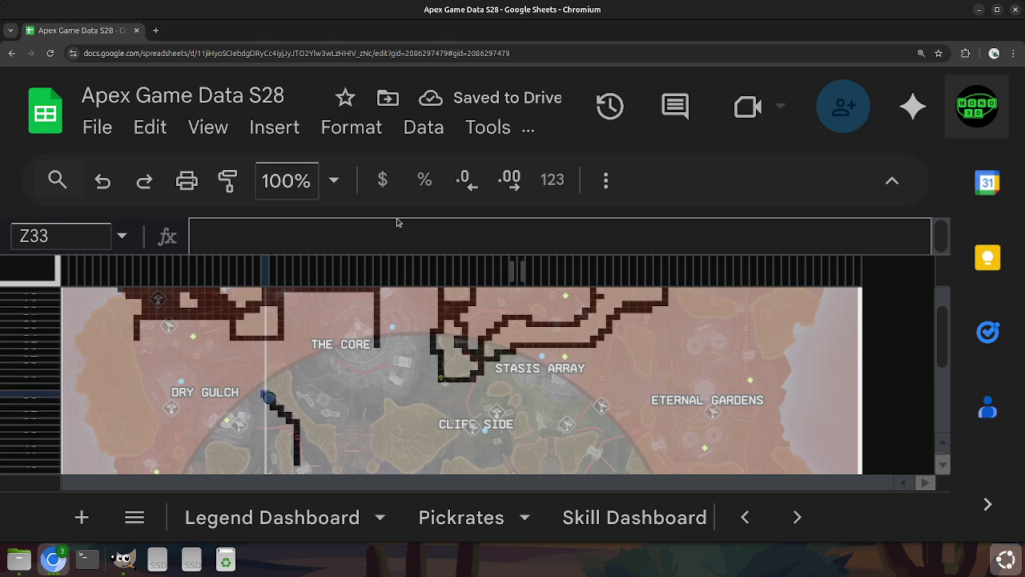
{"action": "key", "text": "Return"}
{"action": "key", "text": "Return"}
{"action": "key", "text": "Down"}
{"action": "key", "text": "Up"}
{"action": "key", "text": "Left"}
Continue the outline up column Y toward Y27, then right along row 28 to column AD.
{"action": "key", "text": "Up"}
{"action": "key", "text": "Up"}
{"action": "key", "text": "Up"}
{"action": "key", "text": "Up"}
{"action": "key", "text": "Right"}
{"action": "key", "text": "Right"}
{"action": "key", "text": "Left"}
{"action": "key", "text": "Left"}
{"action": "key", "text": "Up"}
{"action": "key", "text": "Up"}
{"action": "key", "text": "Up"}
{"action": "key", "text": "Down"}
{"action": "key", "text": "Right"}
{"action": "key", "text": "Left"}
{"action": "key", "text": "Right"}
{"action": "key", "text": "Right"}
{"action": "key", "text": "Right"}
{"action": "key", "text": "Right"}
{"action": "key", "text": "Right"}
{"action": "key", "text": "Down"}
{"action": "key", "text": "Up"}
Trace the outline down column AD to AD34, then diagonally down-right to AF36.
{"action": "key", "text": "Down"}
{"action": "key", "text": "Down"}
{"action": "key", "text": "Down"}
{"action": "key", "text": "Down"}
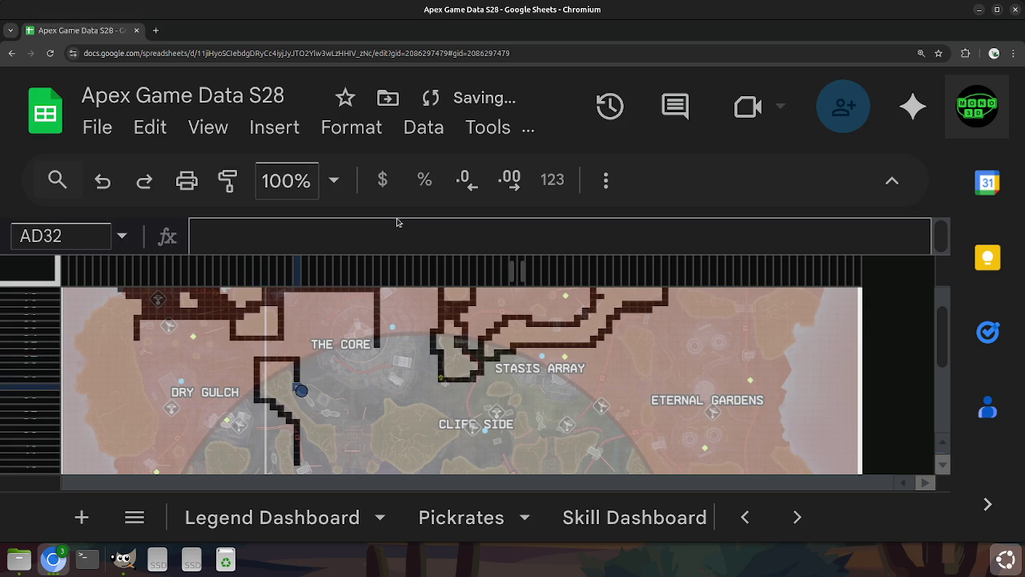
{"action": "key", "text": "Down"}
{"action": "key", "text": "Right"}
{"action": "key", "text": "Left"}
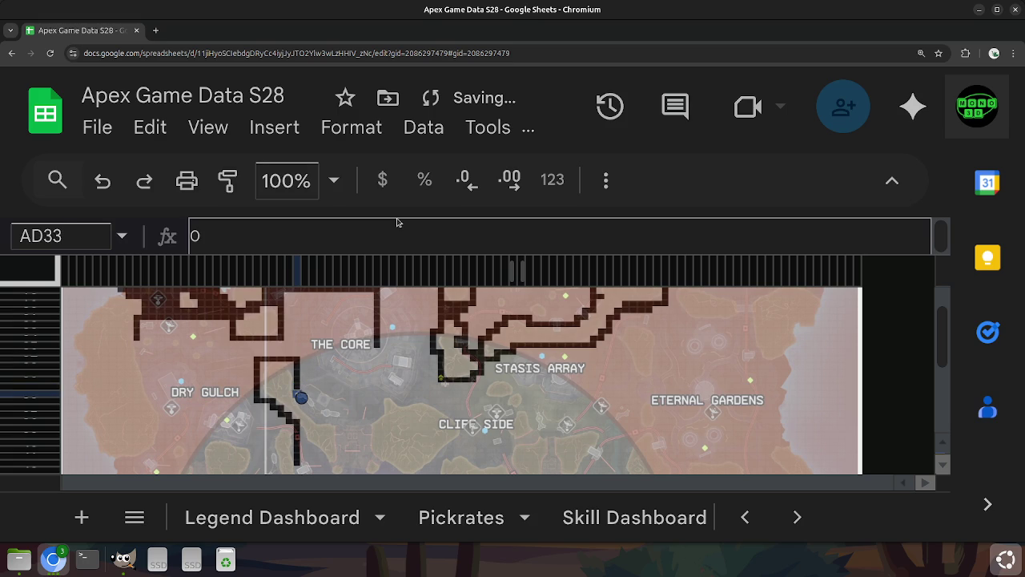
{"action": "key", "text": "Down"}
{"action": "key", "text": "Right"}
{"action": "key", "text": "Down"}
{"action": "key", "text": "Right"}
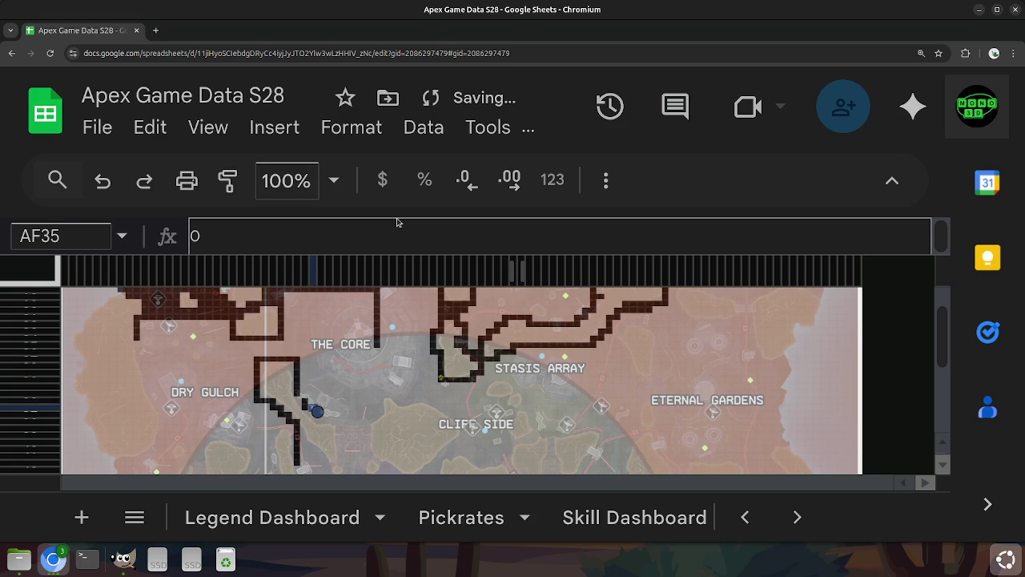
{"action": "key", "text": "Left"}
{"action": "key", "text": "Up"}
{"action": "key", "text": "Left"}
{"action": "key", "text": "Right"}
{"action": "key", "text": "Right"}
{"action": "key", "text": "Down"}
{"action": "key", "text": "Down"}
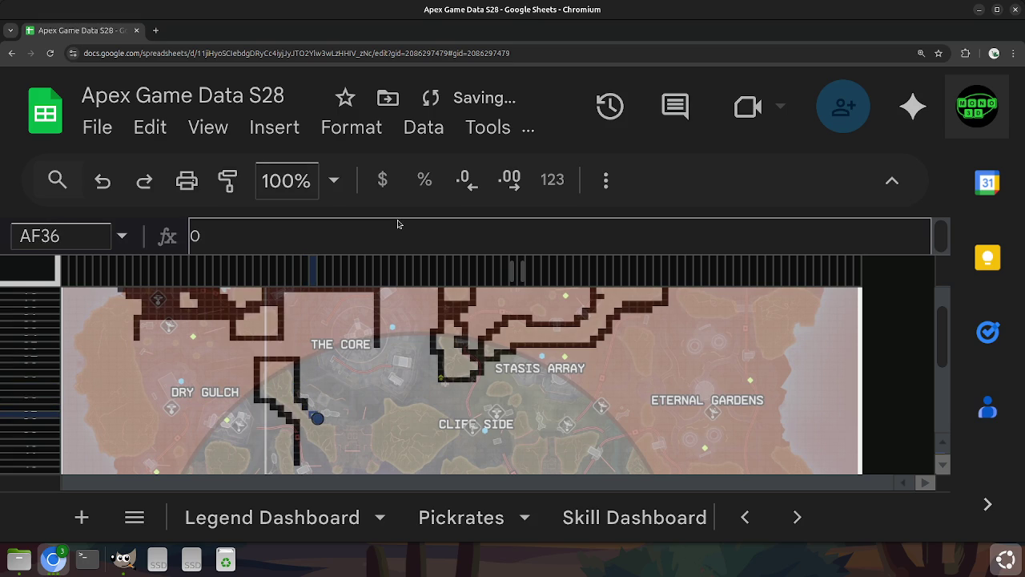
Extend the outline to AG37, back along row 37, and fill cells around AE35 and row 36.
{"action": "key", "text": "Right"}
{"action": "key", "text": "Down"}
{"action": "key", "text": "Right"}
{"action": "key", "text": "Left"}
{"action": "key", "text": "Left"}
{"action": "key", "text": "Up"}
{"action": "key", "text": "Left"}
{"action": "key", "text": "Up"}
{"action": "key", "text": "Right"}
{"action": "key", "text": "Left"}
{"action": "key", "text": "Left"}
{"action": "key", "text": "Right"}
{"action": "key", "text": "Down"}
{"action": "key", "text": "Right"}
{"action": "key", "text": "Right"}
Run the outline down column AI to AI45 and close the bottom corner from AH45 to AJ45.
{"action": "key", "text": "Right"}
{"action": "key", "text": "Right"}
{"action": "key", "text": "Left"}
{"action": "key", "text": "Down"}
{"action": "key", "text": "Down"}
{"action": "key", "text": "Down"}
{"action": "key", "text": "Down"}
{"action": "key", "text": "Down"}
{"action": "key", "text": "Down"}
{"action": "key", "text": "Down"}
{"action": "key", "text": "Up"}
{"action": "key", "text": "Down"}
{"action": "key", "text": "Down"}
{"action": "key", "text": "Down"}
{"action": "key", "text": "Down"}
{"action": "key", "text": "Up"}
{"action": "key", "text": "Up"}
Trace the inner edge back up-left from the bottom corner to AG43 and AF42.
{"action": "key", "text": "Down"}
{"action": "key", "text": "Left"}
{"action": "key", "text": "Up"}
{"action": "key", "text": "Down"}
{"action": "key", "text": "Right"}
{"action": "key", "text": "Left"}
{"action": "key", "text": "Right"}
{"action": "key", "text": "Right"}
{"action": "key", "text": "Up"}
{"action": "key", "text": "Down"}
{"action": "key", "text": "Up"}
{"action": "key", "text": "Up"}
{"action": "key", "text": "Left"}
{"action": "key", "text": "Down"}
{"action": "key", "text": "Left"}
{"action": "key", "text": "Up"}
{"action": "key", "text": "Left"}
{"action": "key", "text": "Right"}
{"action": "key", "text": "Left"}
{"action": "key", "text": "Up"}
{"action": "key", "text": "Down"}
{"action": "key", "text": "Left"}
{"action": "key", "text": "Up"}
Fill gaps in the inner edge near AH42 and carry it up-left to AE40.
{"action": "key", "text": "Up"}
{"action": "key", "text": "Down"}
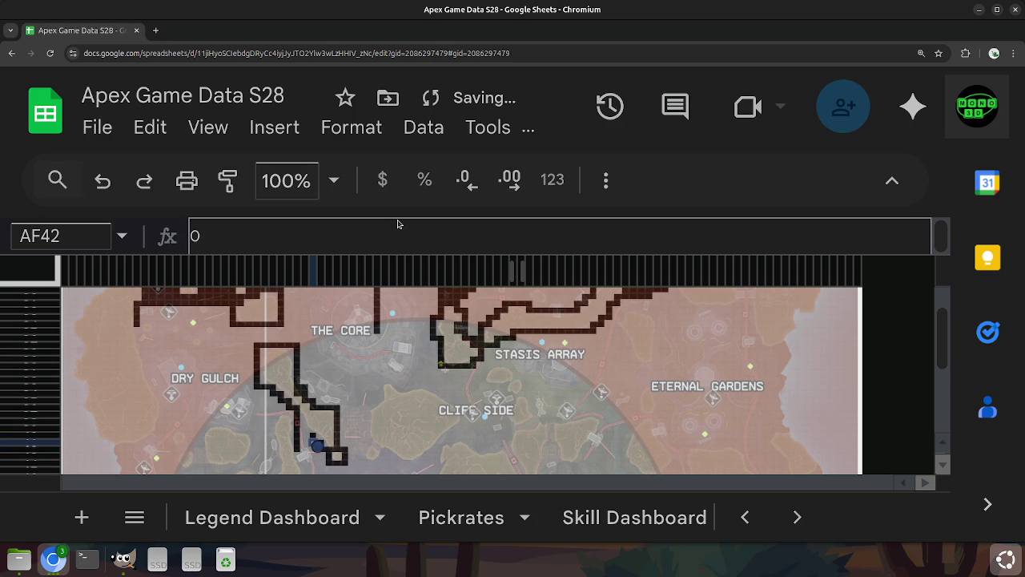
{"action": "key", "text": "Right"}
{"action": "key", "text": "Up"}
{"action": "key", "text": "Down"}
{"action": "key", "text": "Right"}
Finish the inner edge along column AD, closing it near AE41.
{"action": "key", "text": "Down"}
{"action": "key", "text": "Up"}
{"action": "key", "text": "Left"}
{"action": "key", "text": "Left"}
{"action": "key", "text": "Up"}
{"action": "key", "text": "Up"}
{"action": "key", "text": "Left"}
{"action": "key", "text": "Up"}
{"action": "key", "text": "Up"}
{"action": "key", "text": "Left"}
{"action": "key", "text": "Right"}
{"action": "key", "text": "Down"}
{"action": "key", "text": "Left"}
{"action": "key", "text": "Down"}
{"action": "key", "text": "Down"}
{"action": "key", "text": "Down"}
{"action": "key", "text": "Up"}
{"action": "key", "text": "Right"}
Scroll the map down, then back up to row 30 around The Core.
{"action": "key", "text": "Down"}
{"action": "key", "text": "Down"}
{"action": "key", "text": "Down"}
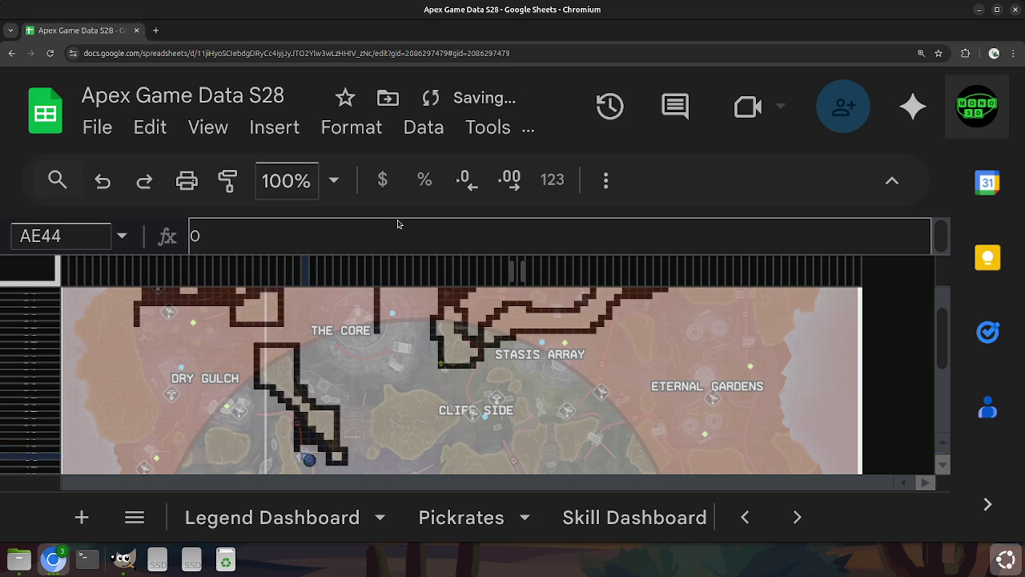
{"action": "key", "text": "Down"}
{"action": "key", "text": "Down"}
{"action": "key", "text": "Down"}
{"action": "key", "text": "Down"}
{"action": "key", "text": "Down"}
{"action": "key", "text": "Down"}
{"action": "key", "text": "Down"}
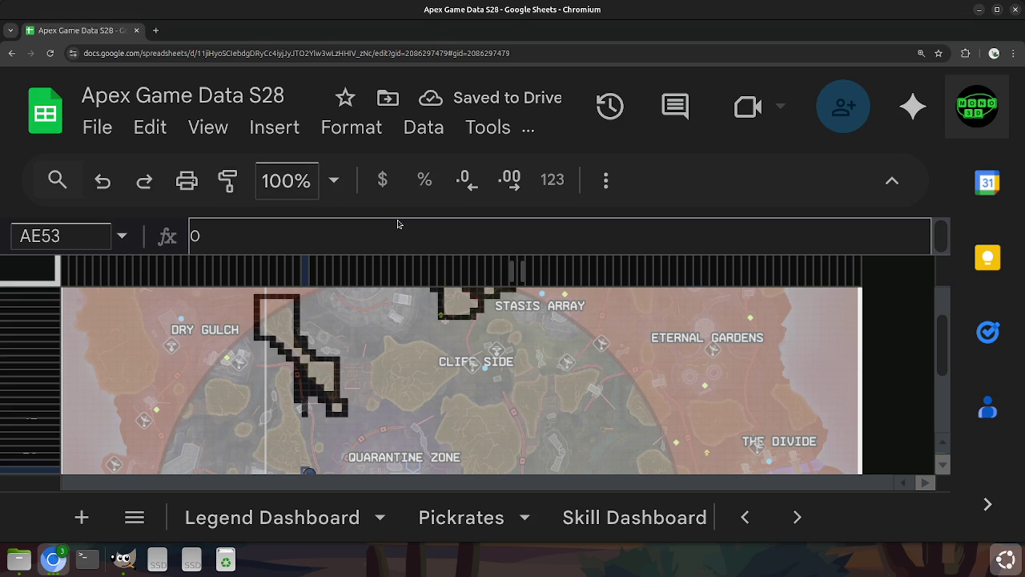
{"action": "key", "text": "Up"}
{"action": "key", "text": "Up"}
{"action": "key", "text": "Up"}
{"action": "key", "text": "Up"}
{"action": "key", "text": "Up"}
{"action": "key", "text": "Up"}
{"action": "key", "text": "Up"}
{"action": "key", "text": "Up"}
{"action": "key", "text": "Up"}
{"action": "key", "text": "Up"}
{"action": "key", "text": "Up"}
{"action": "key", "text": "Up"}
{"action": "key", "text": "Up"}
{"action": "key", "text": "Down"}
{"action": "key", "text": "Down"}
{"action": "key", "text": "Down"}
{"action": "key", "text": "Down"}
{"action": "key", "text": "Down"}
{"action": "key", "text": "Down"}
{"action": "key", "text": "Left"}
{"action": "key", "text": "Up"}
{"action": "key", "text": "Up"}
{"action": "key", "text": "Up"}
Clear the cell block from AC19 west of The Core so it turns dark.
{"action": "key", "text": "Left"}
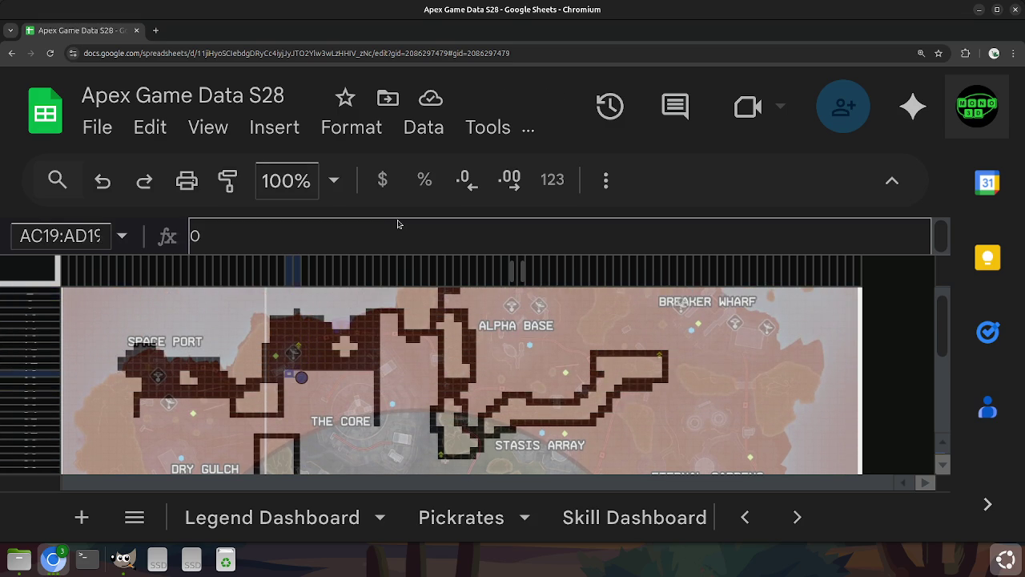
{"action": "key", "text": "shift+Down"}
{"action": "key", "text": "shift+Down"}
{"action": "key", "text": "shift+Down"}
{"action": "key", "text": "shift+Right"}
{"action": "key", "text": "shift+Right"}
{"action": "key", "text": "shift+Down"}
{"action": "key", "text": "shift+Right"}
{"action": "key", "text": "shift+Right"}
{"action": "key", "text": "shift+Down"}
{"action": "key", "text": "shift+Right"}
{"action": "key", "text": "shift+Down"}
{"action": "key", "text": "shift+Right"}
{"action": "key", "text": "shift+Down"}
Extend the dark block to AL27 and darken the column AM strip from AM19.
{"action": "key", "text": "shift+Down"}
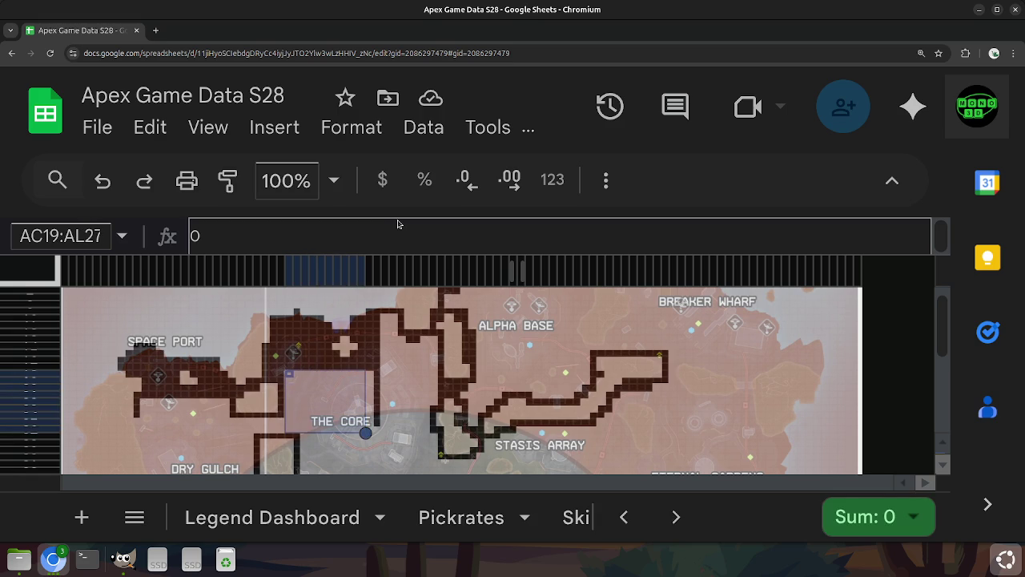
{"action": "key", "text": "Delete"}
{"action": "key", "text": "Right"}
{"action": "key", "text": "Right"}
{"action": "key", "text": "Right"}
{"action": "key", "text": "Right"}
{"action": "key", "text": "Right"}
{"action": "key", "text": "Right"}
{"action": "key", "text": "Right"}
{"action": "key", "text": "Right"}
{"action": "key", "text": "shift+Down"}
{"action": "key", "text": "shift+Down"}
{"action": "key", "text": "shift+Down"}
{"action": "key", "text": "shift+Down"}
{"action": "key", "text": "shift+Down"}
{"action": "key", "text": "shift+Down"}
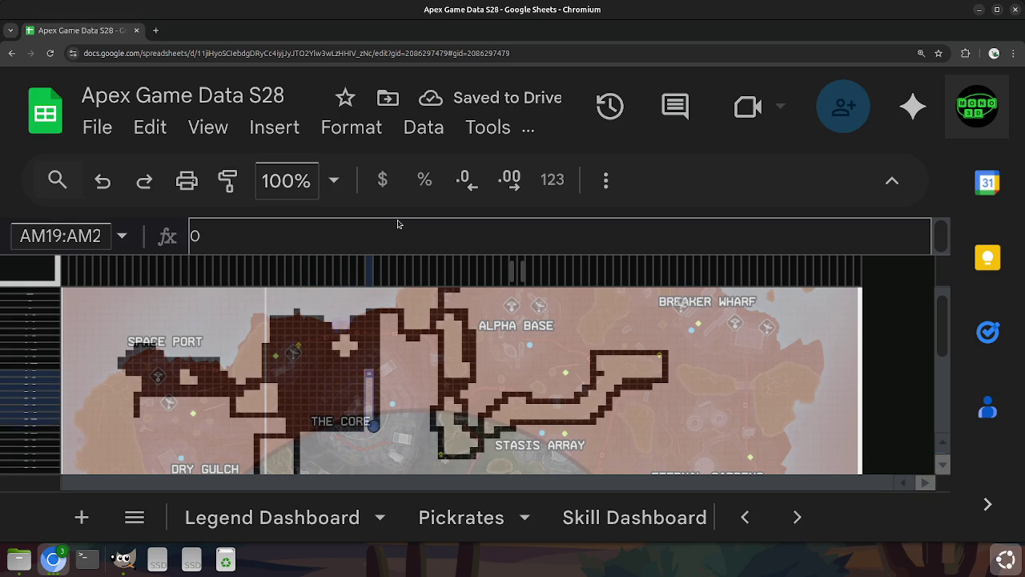
{"action": "key", "text": "shift+Down"}
{"action": "key", "text": "Delete"}
Darken the AO11:AP26 strip beside The Core.
{"action": "key", "text": "Right"}
{"action": "key", "text": "Up"}
{"action": "key", "text": "Right"}
{"action": "key", "text": "Up"}
{"action": "key", "text": "Up"}
{"action": "key", "text": "Up"}
{"action": "key", "text": "Up"}
{"action": "key", "text": "Up"}
{"action": "key", "text": "Down"}
{"action": "key", "text": "Return"}
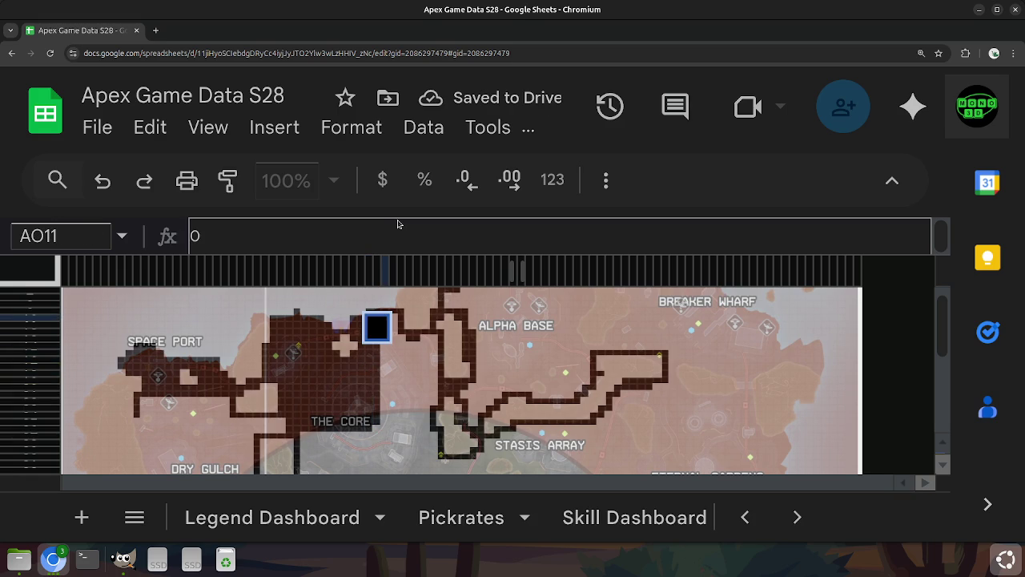
{"action": "key", "text": "Return"}
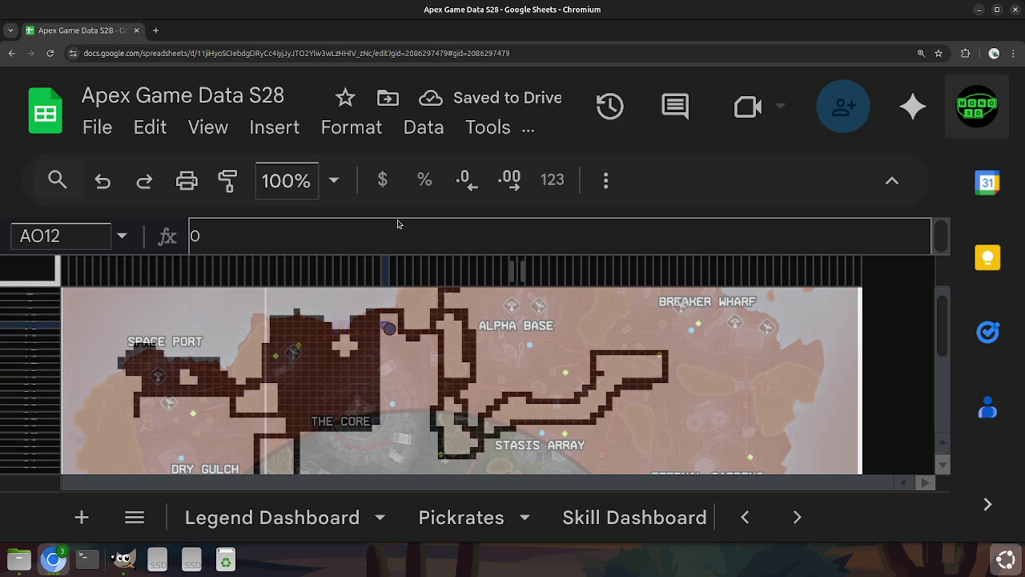
{"action": "key", "text": "shift+Right"}
{"action": "key", "text": "Left"}
{"action": "key", "text": "Up"}
{"action": "key", "text": "Right"}
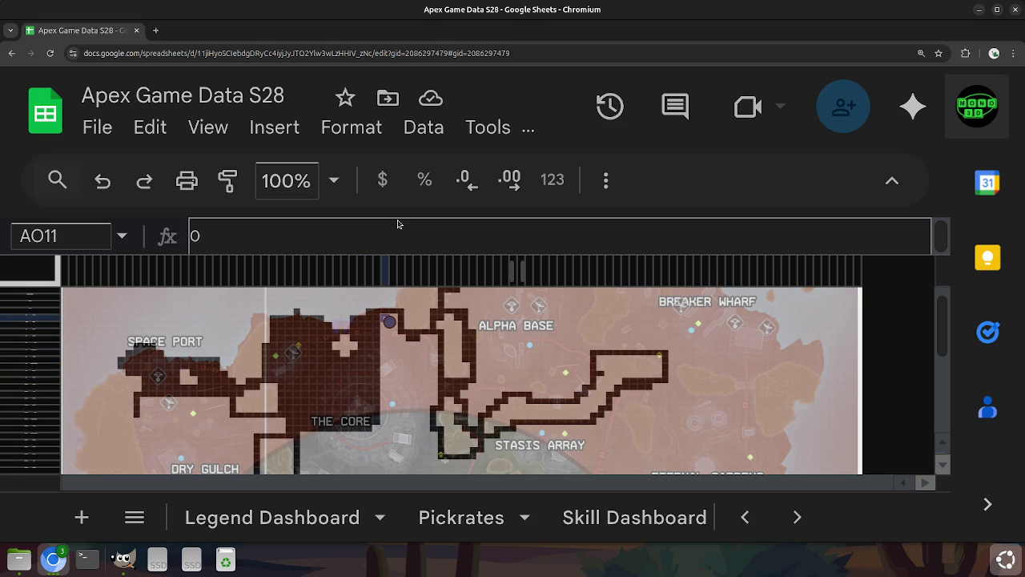
{"action": "key", "text": "shift+Right"}
{"action": "key", "text": "shift+Down"}
{"action": "key", "text": "shift+Down"}
{"action": "key", "text": "shift+Down"}
{"action": "key", "text": "shift+Down"}
{"action": "key", "text": "shift+Down"}
{"action": "key", "text": "shift+Down"}
{"action": "key", "text": "shift+Down"}
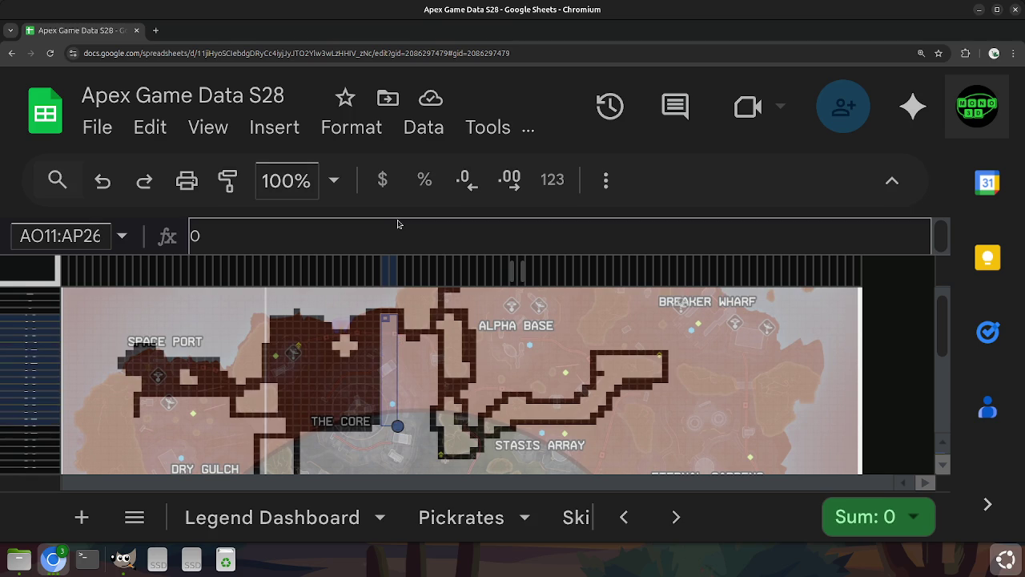
{"action": "key", "text": "Delete"}
Darken the block from AQ14 through column AU down toward the Stasis Array.
{"action": "key", "text": "Right"}
{"action": "key", "text": "Down"}
{"action": "key", "text": "Down"}
{"action": "key", "text": "Down"}
{"action": "key", "text": "Down"}
{"action": "key", "text": "Right"}
{"action": "key", "text": "Up"}
{"action": "key", "text": "shift+Right"}
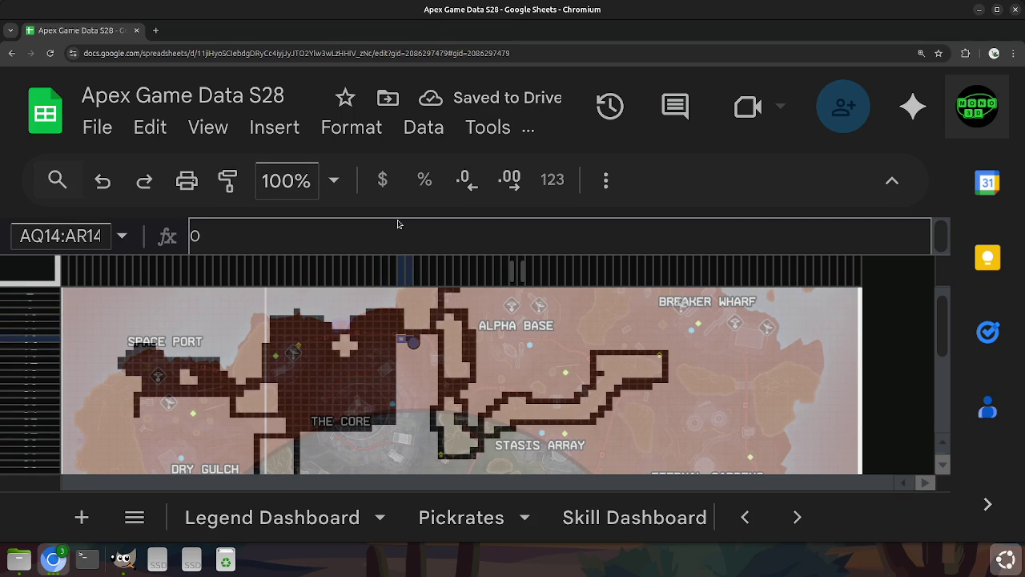
{"action": "key", "text": "shift+Right"}
{"action": "key", "text": "shift+Right"}
{"action": "key", "text": "shift+Right"}
{"action": "key", "text": "shift+Down"}
{"action": "key", "text": "shift+Down"}
{"action": "key", "text": "shift+Down"}
{"action": "key", "text": "shift+Down"}
{"action": "key", "text": "shift+Down"}
{"action": "key", "text": "shift+Down"}
{"action": "key", "text": "shift+Down"}
{"action": "key", "text": "shift+Down"}
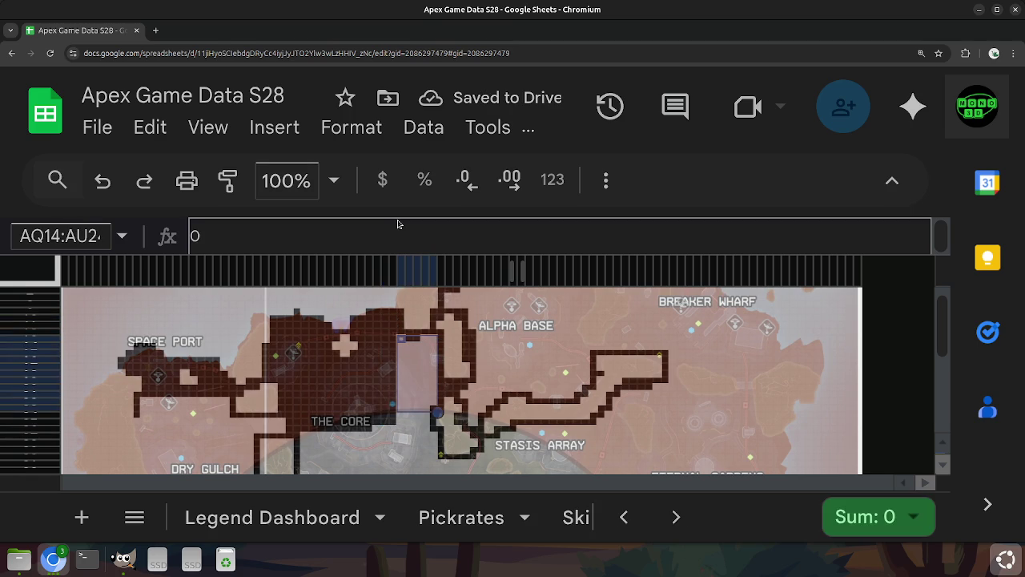
{"action": "key", "text": "shift+Down"}
{"action": "key", "text": "shift+Down"}
{"action": "key", "text": "shift+Down"}
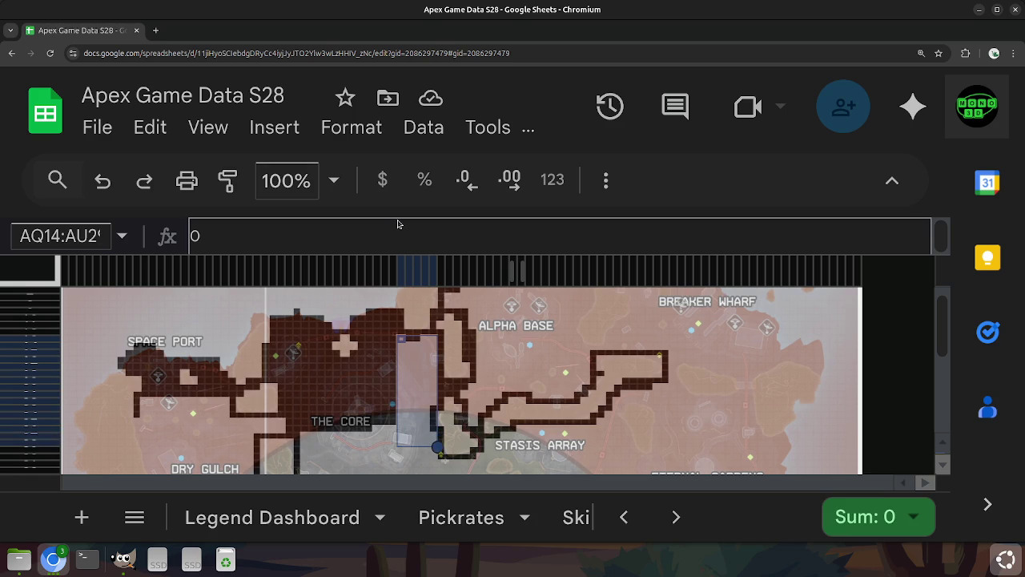
{"action": "key", "text": "shift+Down"}
{"action": "key", "text": "shift+Down"}
{"action": "key", "text": "Delete"}
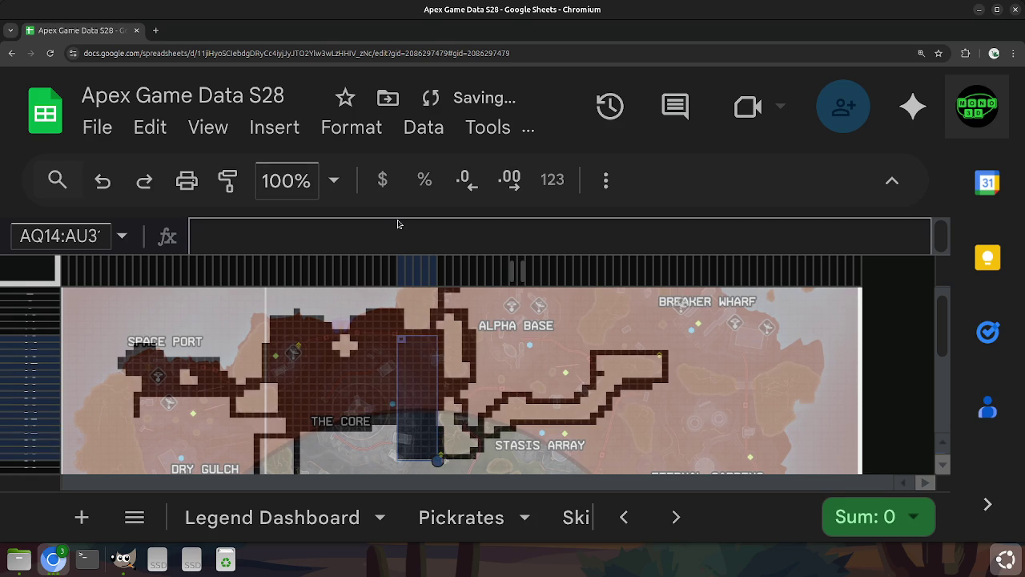
Return the cursor to column AO just below The Core.
{"action": "key", "text": "Left"}
{"action": "key", "text": "Left"}
{"action": "key", "text": "Down"}
{"action": "key", "text": "Down"}
{"action": "key", "text": "Down"}
{"action": "key", "text": "Down"}
{"action": "key", "text": "Down"}
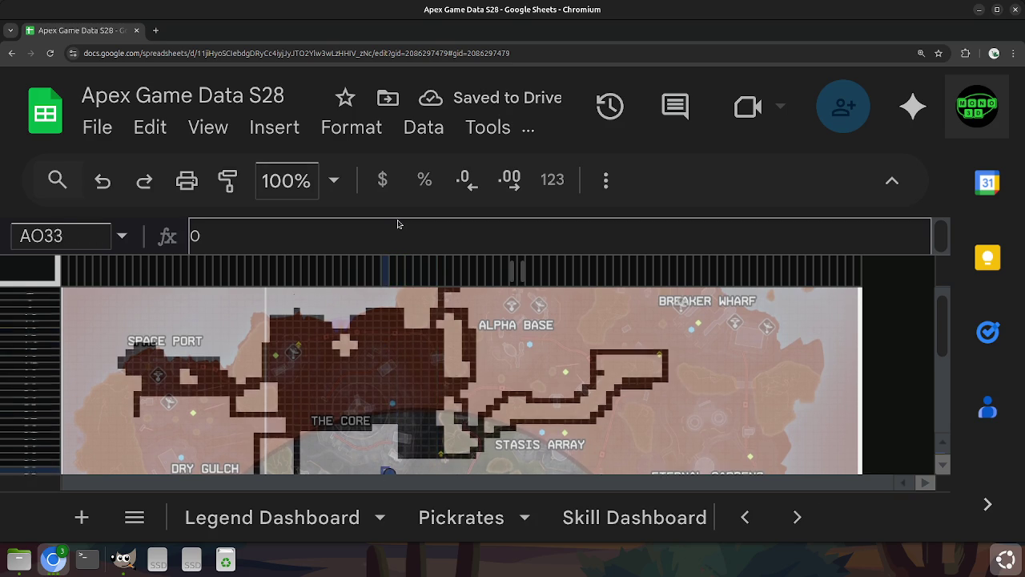
{"action": "key", "text": "Down"}
{"action": "key", "text": "Down"}
{"action": "key", "text": "Down"}
{"action": "key", "text": "Up"}
{"action": "key", "text": "Up"}
{"action": "key", "text": "Up"}
{"action": "key", "text": "Up"}
{"action": "key", "text": "Up"}
Darken the AO27:AP strip directly below The Core.
{"action": "key", "text": "Right"}
{"action": "key", "text": "Right"}
{"action": "key", "text": "Left"}
{"action": "key", "text": "Up"}
{"action": "key", "text": "Up"}
{"action": "key", "text": "Up"}
{"action": "key", "text": "shift+Down"}
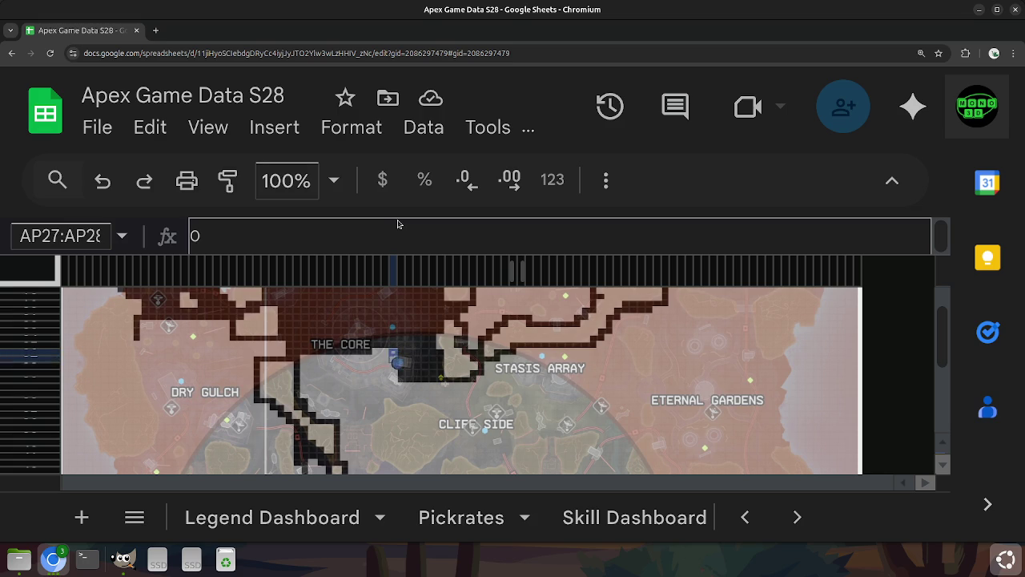
{"action": "key", "text": "shift+Down"}
{"action": "key", "text": "shift+Down"}
{"action": "key", "text": "shift+Down"}
{"action": "key", "text": "shift+Down"}
{"action": "key", "text": "shift+Left"}
{"action": "key", "text": "shift+Left"}
{"action": "key", "text": "shift+Left"}
{"action": "key", "text": "shift+Left"}
{"action": "key", "text": "shift+Left"}
{"action": "key", "text": "shift+Left"}
{"action": "key", "text": "shift+Left"}
{"action": "key", "text": "shift+Left"}
{"action": "key", "text": "shift+Left"}
{"action": "key", "text": "Delete"}
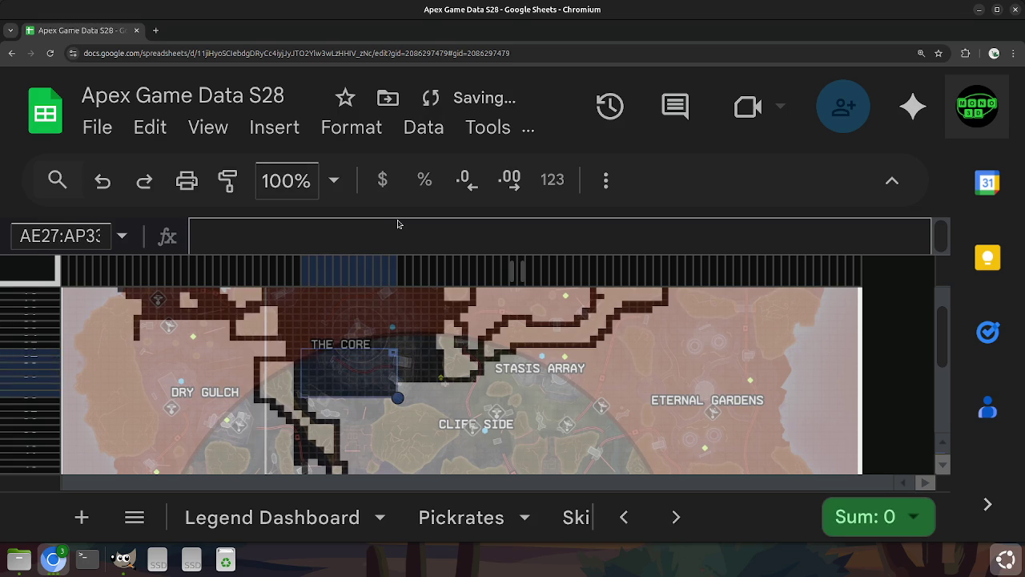
Darken the gap cells in column AN from AN33 down to AN35.
{"action": "key", "text": "Down"}
{"action": "key", "text": "Left"}
{"action": "key", "text": "Down"}
{"action": "key", "text": "Down"}
{"action": "key", "text": "Down"}
{"action": "key", "text": "Down"}
{"action": "key", "text": "Up"}
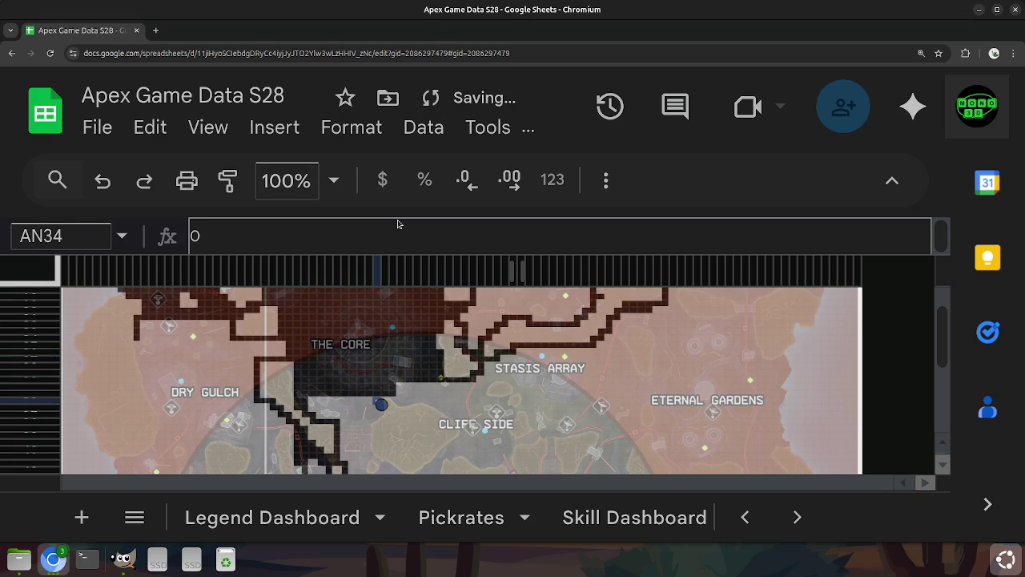
{"action": "key", "text": "Down"}
{"action": "key", "text": "Up"}
{"action": "key", "text": "Up"}
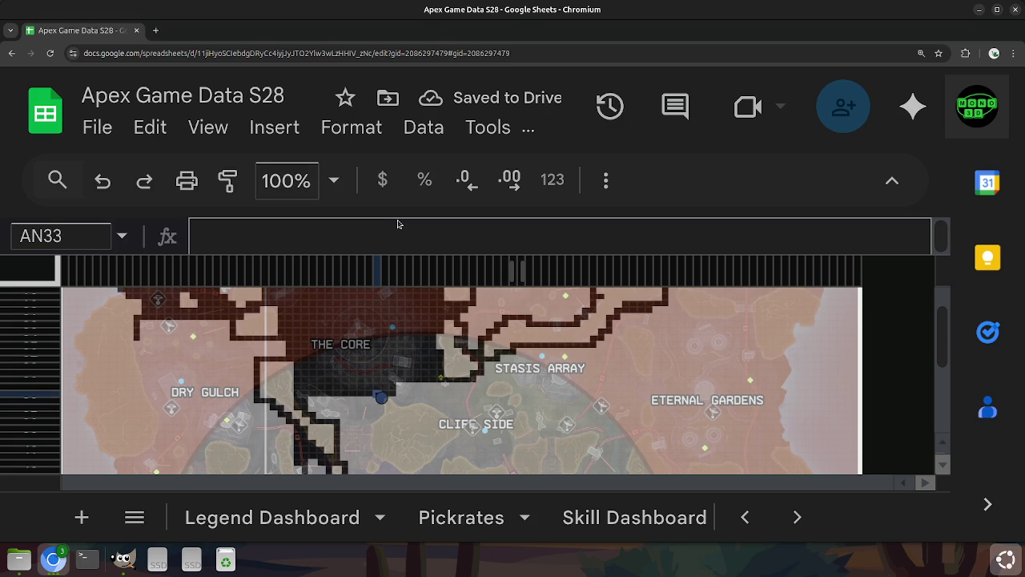
{"action": "key", "text": "Delete"}
{"action": "key", "text": "Down"}
{"action": "key", "text": "Down"}
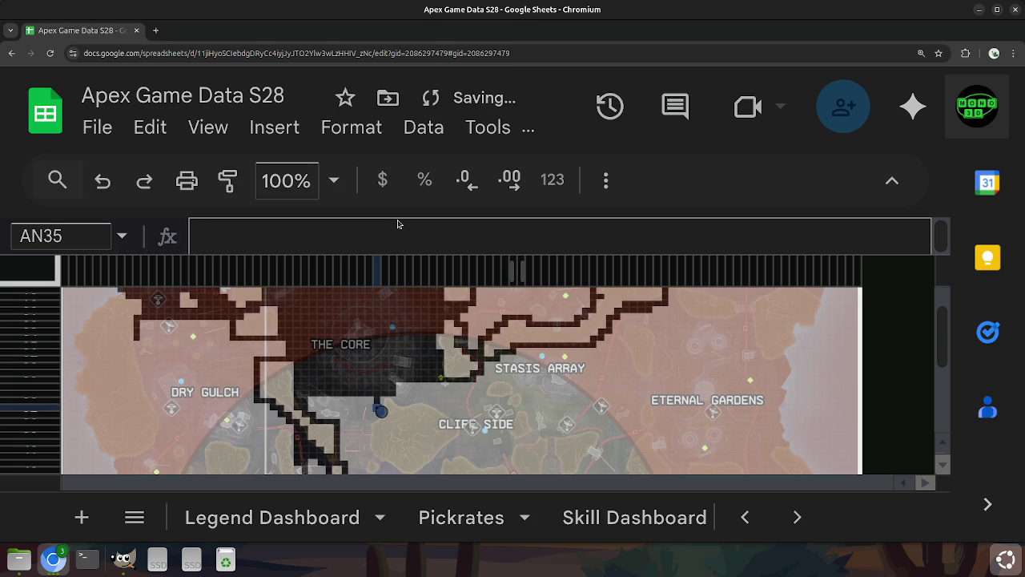
{"action": "key", "text": "Down"}
Darken the remaining cells in rows 34–36 between columns AF and AM.
{"action": "key", "text": "Left"}
{"action": "key", "text": "Left"}
{"action": "key", "text": "Left"}
{"action": "key", "text": "Left"}
{"action": "key", "text": "Left"}
{"action": "key", "text": "Left"}
{"action": "key", "text": "Up"}
{"action": "key", "text": "Left"}
{"action": "key", "text": "Right"}
{"action": "key", "text": "Right"}
{"action": "key", "text": "Right"}
{"action": "key", "text": "Right"}
{"action": "key", "text": "Right"}
{"action": "key", "text": "Right"}
{"action": "key", "text": "Right"}
{"action": "key", "text": "Right"}
{"action": "key", "text": "Left"}
{"action": "key", "text": "Up"}
{"action": "key", "text": "Left"}
{"action": "key", "text": "Left"}
{"action": "key", "text": "Left"}
{"action": "key", "text": "Left"}
{"action": "key", "text": "Left"}
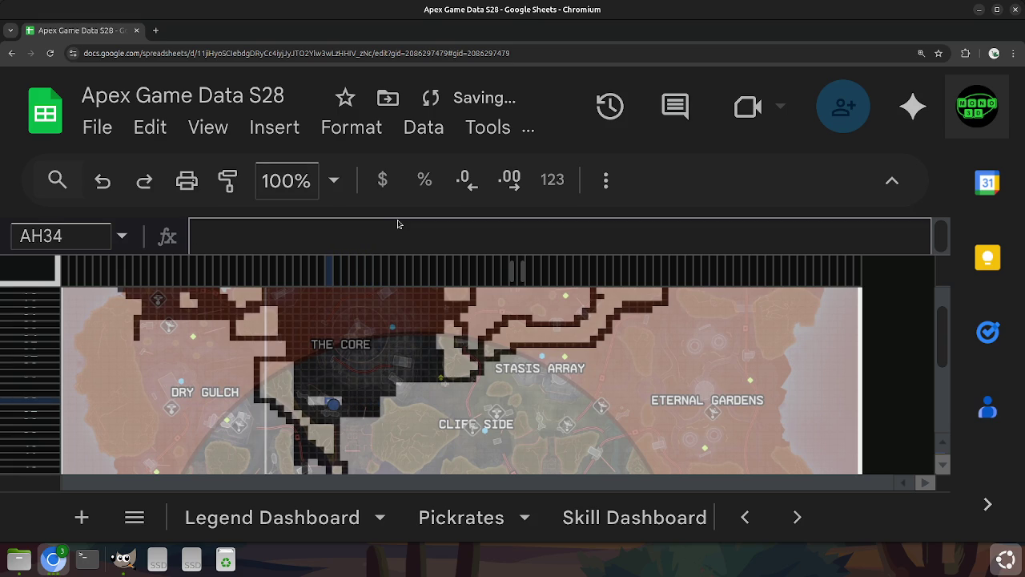
{"action": "key", "text": "Left"}
{"action": "key", "text": "Left"}
{"action": "key", "text": "Right"}
{"action": "key", "text": "Right"}
{"action": "key", "text": "Right"}
{"action": "key", "text": "Right"}
{"action": "key", "text": "Right"}
{"action": "key", "text": "Right"}
{"action": "key", "text": "Right"}
{"action": "key", "text": "Down"}
{"action": "key", "text": "Down"}
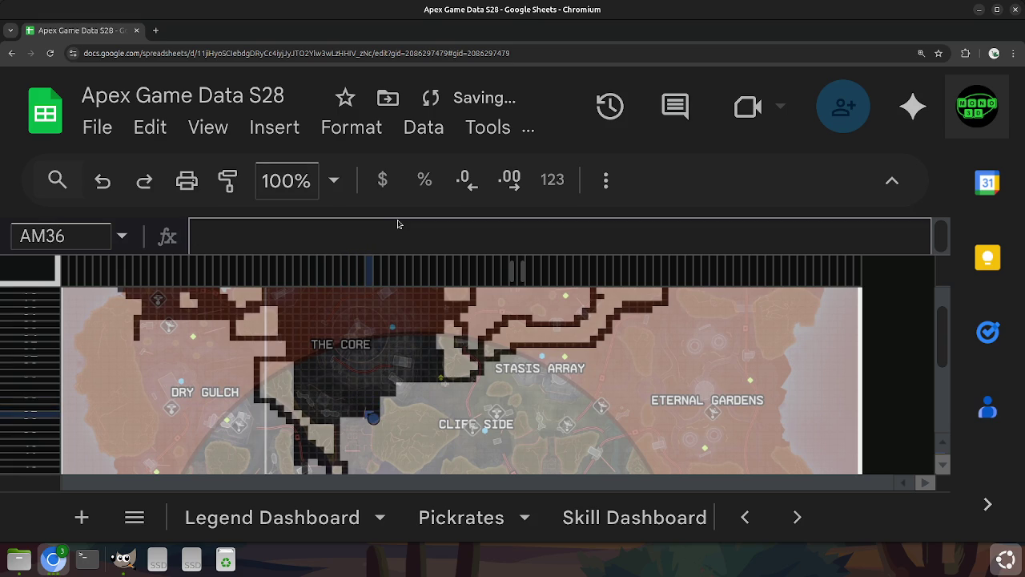
Leave Visual Studio Code and return to the Google Sheets window on the first workspace.
{"action": "left_click", "coordinate": [65, 564]}
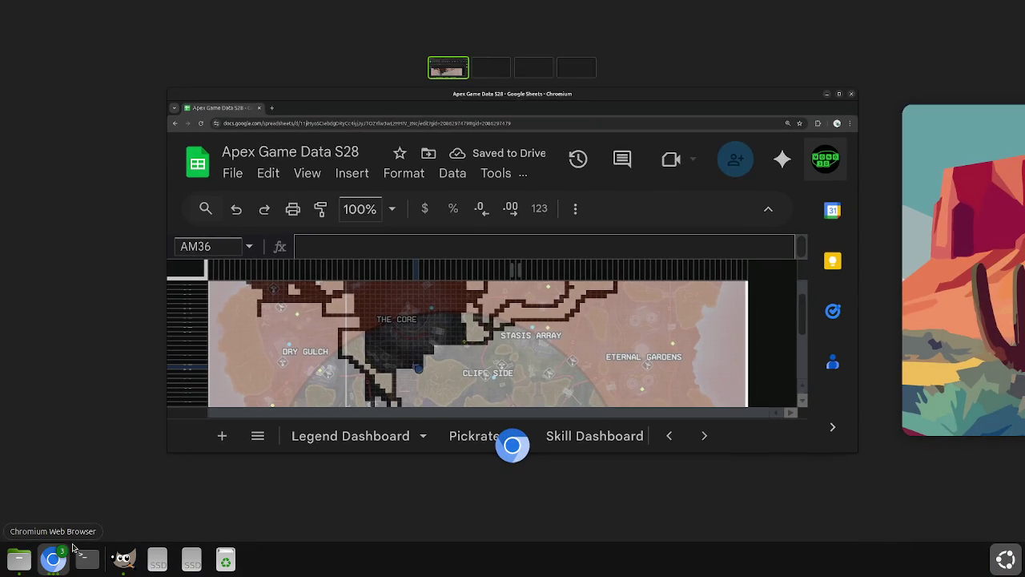
{"action": "left_click", "coordinate": [513, 345]}
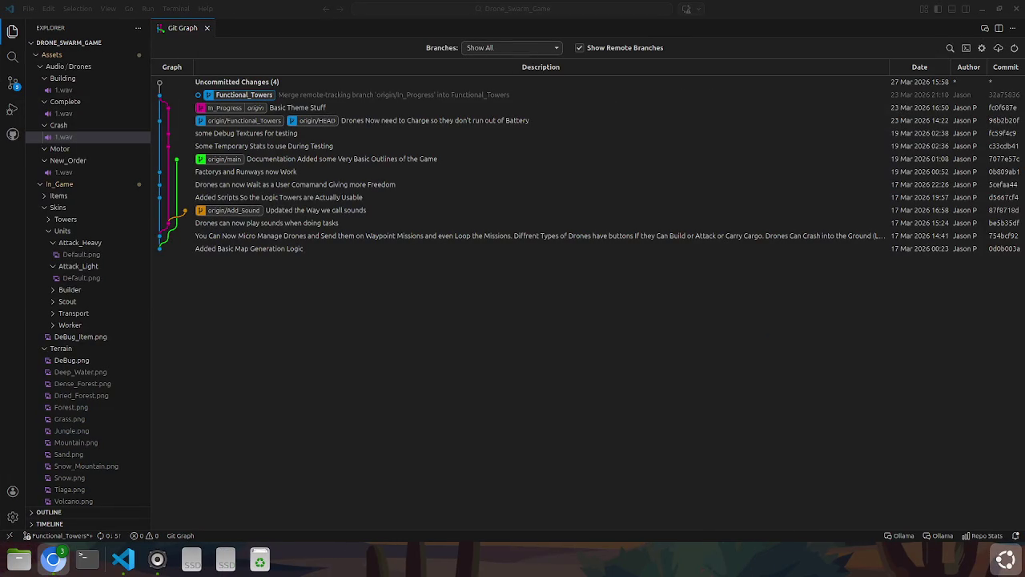
{"action": "key", "text": "super"}
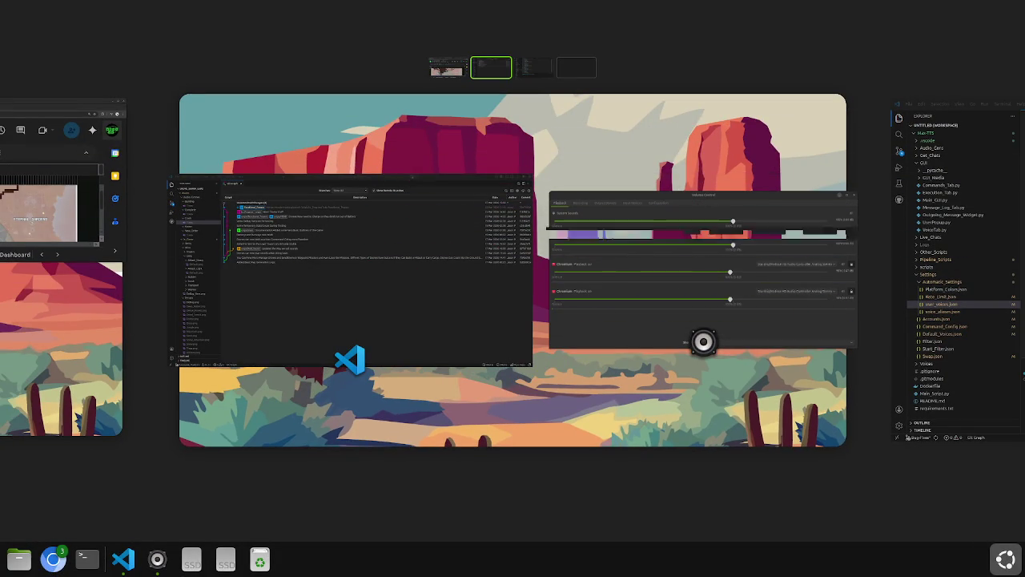
{"action": "key", "text": "super+Page_Up"}
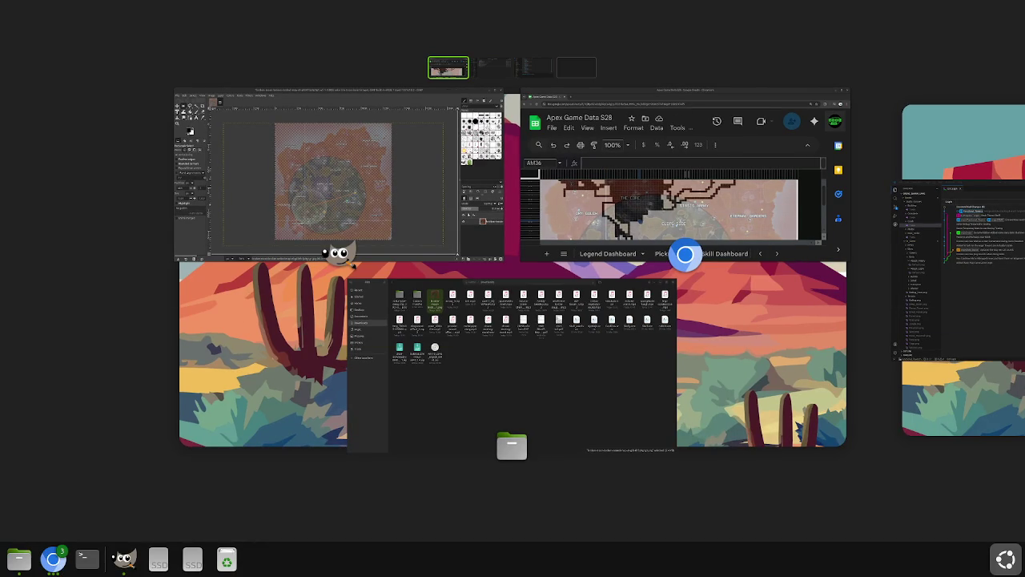
{"action": "key", "text": "Escape"}
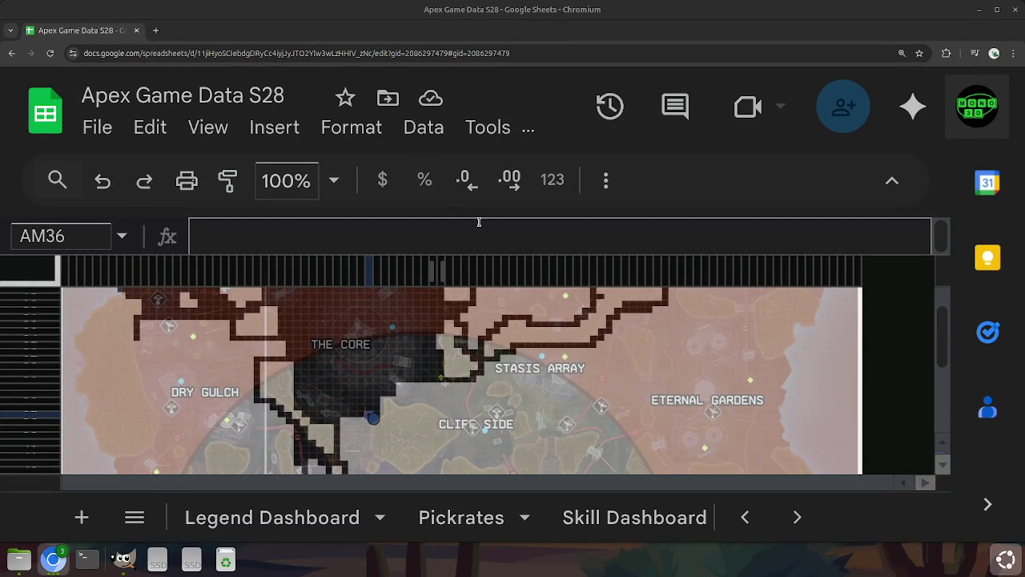
Clear AM37's zero to start the dark path down column AM from The Core.
{"action": "key", "text": "Return"}
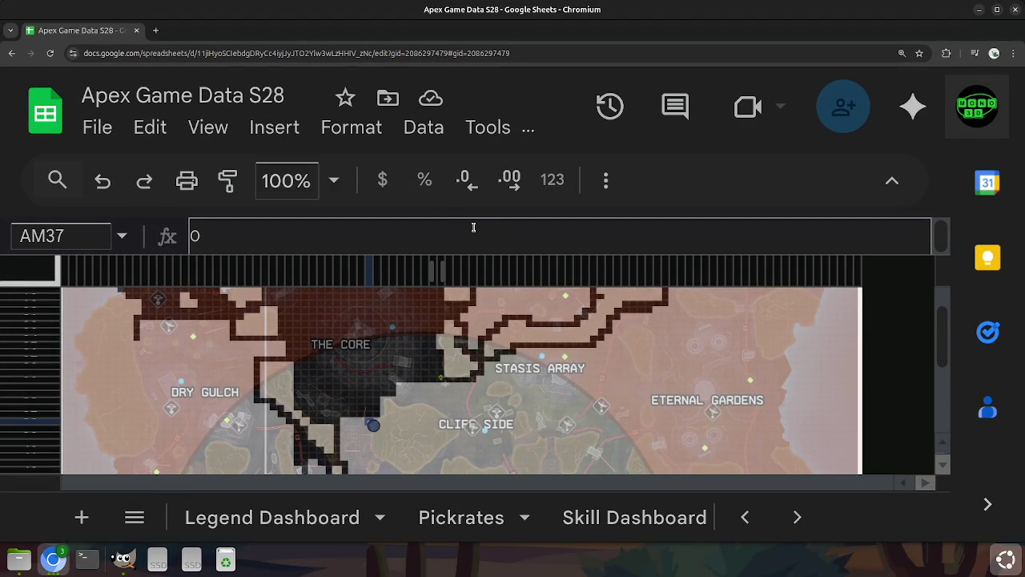
{"action": "key", "text": "Up"}
{"action": "key", "text": "Left"}
{"action": "key", "text": "Down"}
{"action": "key", "text": "Right"}
{"action": "key", "text": "Down"}
{"action": "key", "text": "Up"}
{"action": "key", "text": "Delete"}
{"action": "key", "text": "Down"}
Trace the path down column AM to AL43, left along row 43, and up column AL.
{"action": "key", "text": "Down"}
{"action": "key", "text": "Down"}
{"action": "key", "text": "Down"}
{"action": "key", "text": "Down"}
{"action": "key", "text": "Left"}
{"action": "key", "text": "Down"}
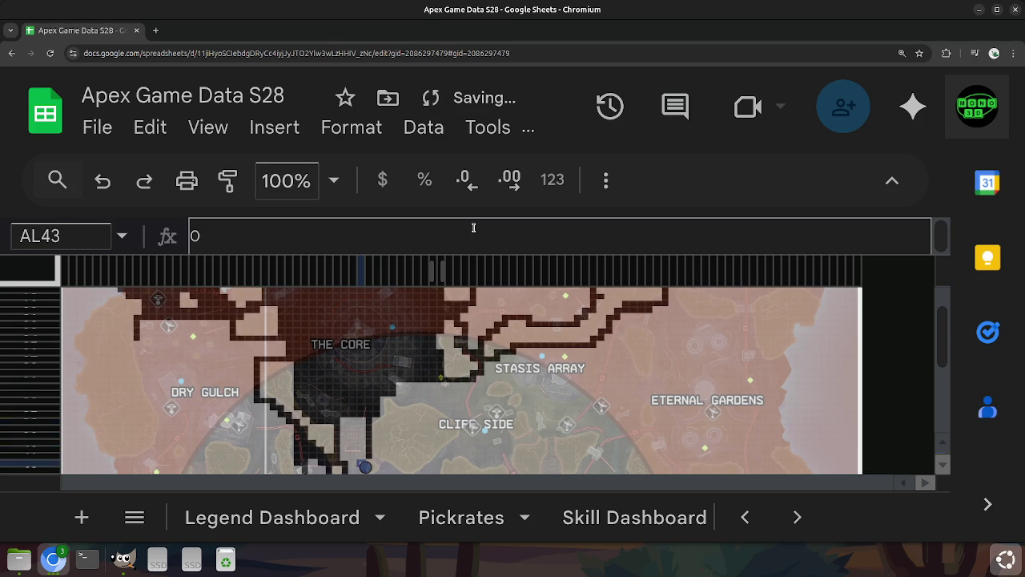
{"action": "key", "text": "Left"}
{"action": "key", "text": "Left"}
{"action": "key", "text": "Up"}
{"action": "key", "text": "Right"}
{"action": "key", "text": "Right"}
{"action": "key", "text": "Up"}
{"action": "key", "text": "Up"}
{"action": "key", "text": "Up"}
{"action": "key", "text": "Up"}
Fill column AK up to AK37 and head the path up-right toward AN37.
{"action": "key", "text": "Up"}
Trace column AJ down to AJ41, then extend the path up to AO35 and along row 34.
{"action": "key", "text": "Left"}
{"action": "key", "text": "Left"}
{"action": "key", "text": "Down"}
{"action": "key", "text": "Down"}
{"action": "key", "text": "Down"}
{"action": "key", "text": "Down"}
{"action": "key", "text": "Down"}
{"action": "key", "text": "Right"}
{"action": "key", "text": "Up"}
{"action": "key", "text": "Up"}
{"action": "key", "text": "Up"}
{"action": "key", "text": "Up"}
{"action": "key", "text": "Up"}
{"action": "key", "text": "Down"}
{"action": "key", "text": "Down"}
{"action": "key", "text": "Right"}
{"action": "key", "text": "Right"}
{"action": "key", "text": "Up"}
{"action": "key", "text": "Up"}
{"action": "key", "text": "Right"}
{"action": "key", "text": "Right"}
{"action": "key", "text": "Up"}
{"action": "key", "text": "Right"}
{"action": "key", "text": "Up"}
{"action": "key", "text": "Up"}
{"action": "key", "text": "Up"}
{"action": "key", "text": "Right"}
{"action": "key", "text": "Right"}
{"action": "key", "text": "Right"}
{"action": "key", "text": "Left"}
{"action": "key", "text": "Left"}
{"action": "key", "text": "Right"}
{"action": "key", "text": "Right"}
{"action": "key", "text": "Left"}
{"action": "key", "text": "Down"}
{"action": "key", "text": "Right"}
{"action": "key", "text": "Up"}
{"action": "key", "text": "Right"}
{"action": "key", "text": "Right"}
{"action": "key", "text": "Right"}
{"action": "key", "text": "Right"}
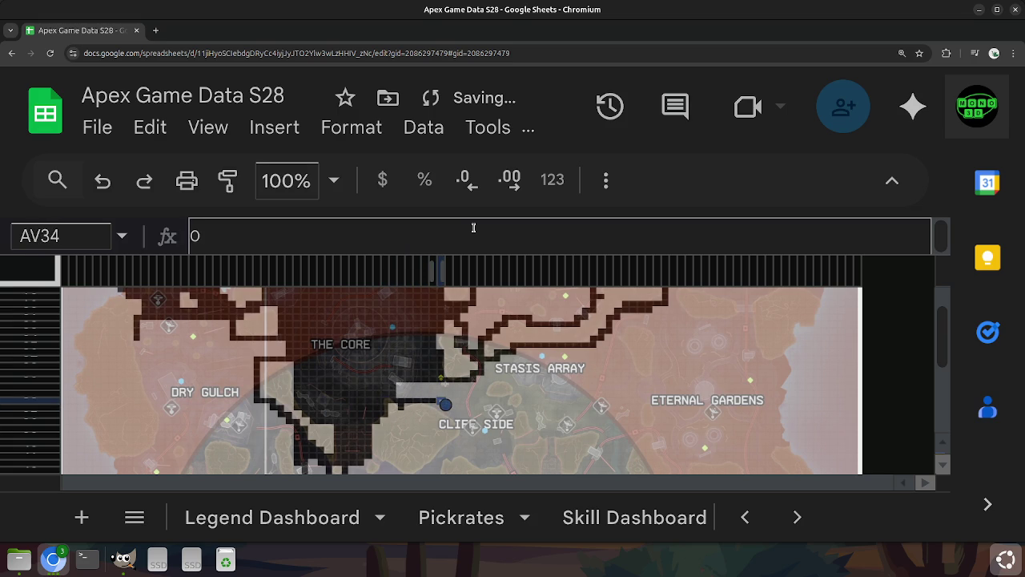
Route the path from AV34 down to AW36, up column AW to AW32, then to AV33.
{"action": "key", "text": "Down"}
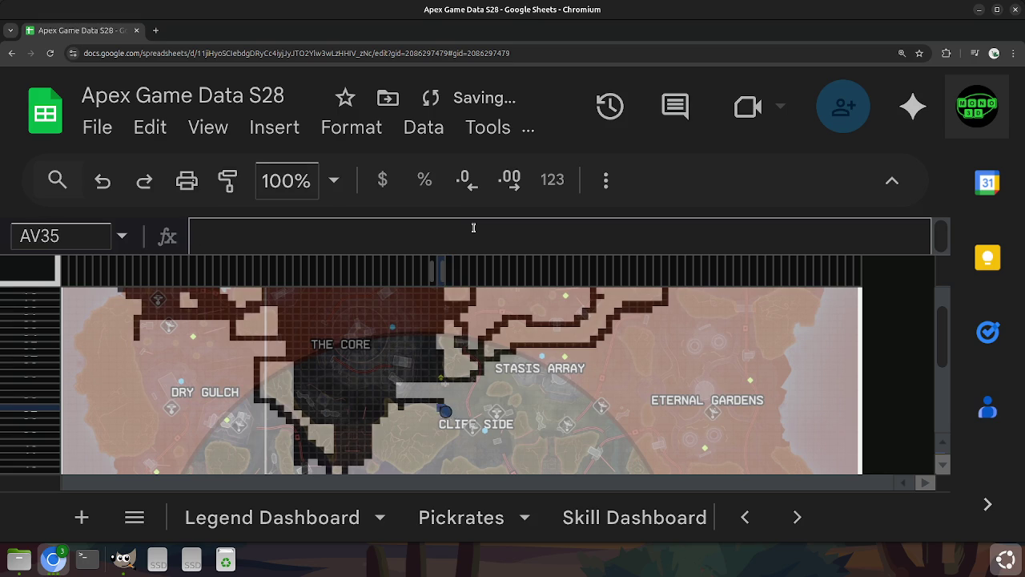
{"action": "key", "text": "Right"}
{"action": "key", "text": "Right"}
{"action": "key", "text": "Down"}
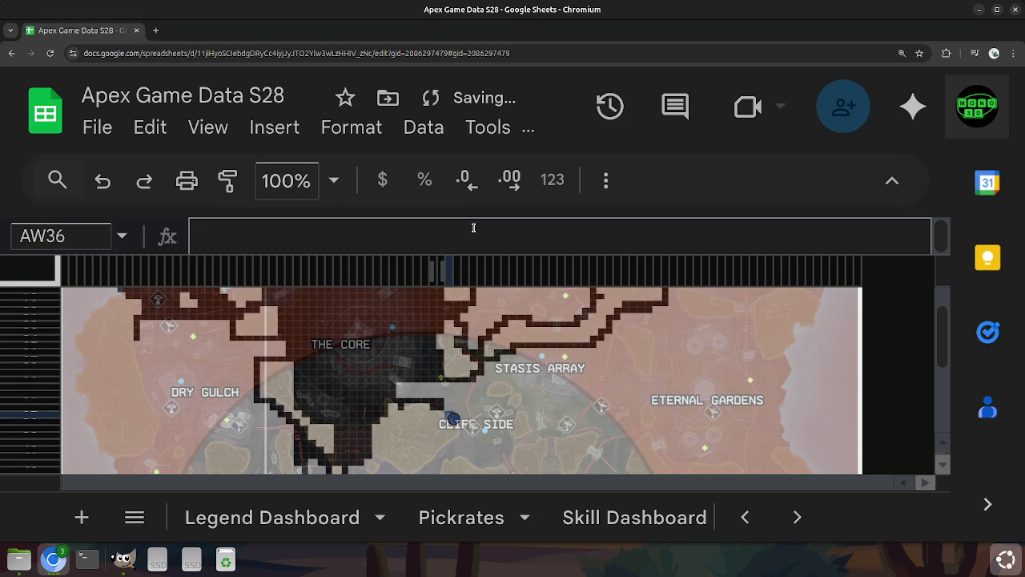
{"action": "key", "text": "Left"}
{"action": "key", "text": "Up"}
{"action": "key", "text": "Right"}
{"action": "key", "text": "Up"}
{"action": "key", "text": "Up"}
{"action": "key", "text": "Up"}
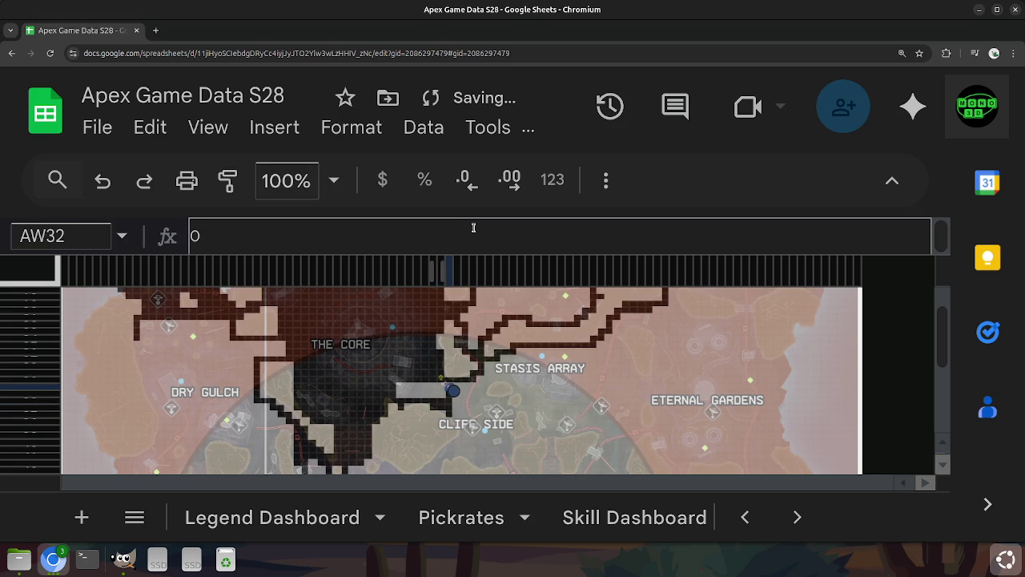
{"action": "key", "text": "Left"}
{"action": "key", "text": "Down"}
Outline row 32 leftward, shape AT32–AT33, and extend the outline down-right to AX36.
{"action": "key", "text": "Up"}
{"action": "key", "text": "Left"}
{"action": "key", "text": "Left"}
{"action": "key", "text": "Left"}
{"action": "key", "text": "Left"}
{"action": "key", "text": "Right"}
{"action": "key", "text": "Right"}
{"action": "key", "text": "Right"}
{"action": "key", "text": "Left"}
{"action": "key", "text": "Up"}
{"action": "key", "text": "Down"}
{"action": "key", "text": "Down"}
{"action": "key", "text": "Down"}
{"action": "key", "text": "Right"}
{"action": "key", "text": "Down"}
{"action": "key", "text": "Left"}
{"action": "key", "text": "Right"}
{"action": "key", "text": "Right"}
Weave the outline through columns AX–AY down to AY40, then to the AV42–AV43 corner.
{"action": "key", "text": "Down"}
{"action": "key", "text": "Right"}
{"action": "key", "text": "Up"}
{"action": "key", "text": "Down"}
{"action": "key", "text": "Down"}
{"action": "key", "text": "Down"}
{"action": "key", "text": "Down"}
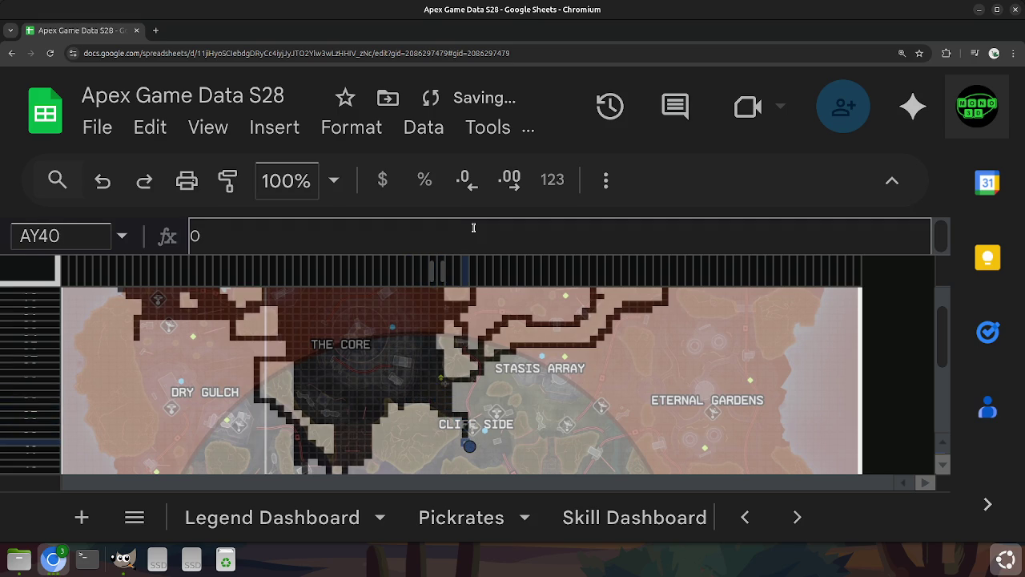
{"action": "key", "text": "Left"}
{"action": "key", "text": "Down"}
{"action": "key", "text": "Left"}
{"action": "key", "text": "Down"}
{"action": "key", "text": "Left"}
{"action": "key", "text": "Down"}
{"action": "key", "text": "Up"}
{"action": "key", "text": "Up"}
{"action": "key", "text": "Right"}
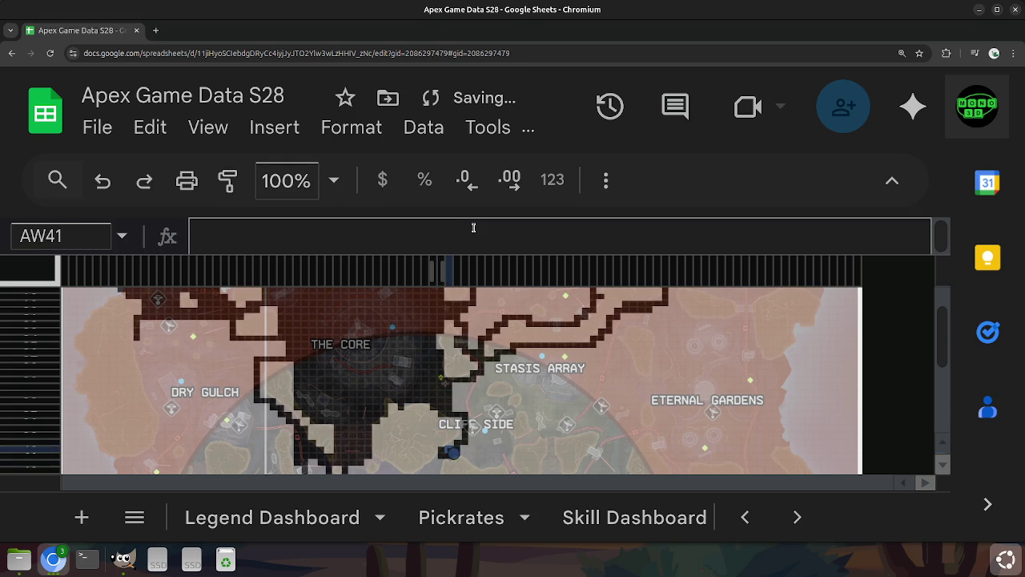
Go back up column AX to AX37, scroll toward Quarantine Zone, and return to AV43.
{"action": "key", "text": "Up"}
{"action": "key", "text": "Right"}
{"action": "key", "text": "Up"}
{"action": "key", "text": "Up"}
{"action": "key", "text": "Up"}
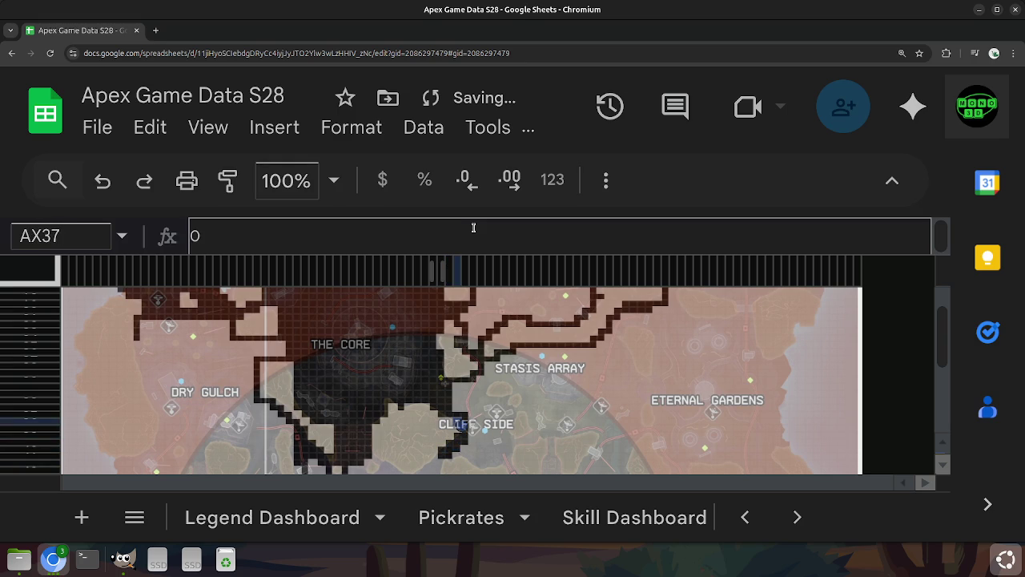
{"action": "key", "text": "Down"}
{"action": "key", "text": "Down"}
{"action": "key", "text": "Down"}
{"action": "key", "text": "Down"}
{"action": "key", "text": "Down"}
{"action": "key", "text": "Down"}
{"action": "key", "text": "Down"}
{"action": "key", "text": "Down"}
{"action": "key", "text": "Down"}
{"action": "key", "text": "Up"}
{"action": "key", "text": "Up"}
{"action": "key", "text": "Up"}
{"action": "key", "text": "Up"}
{"action": "key", "text": "Left"}
Darken the outline from AV43 down-left through AT44 to AT45.
{"action": "key", "text": "Left"}
{"action": "key", "text": "Down"}
{"action": "key", "text": "Down"}
{"action": "key", "text": "Down"}
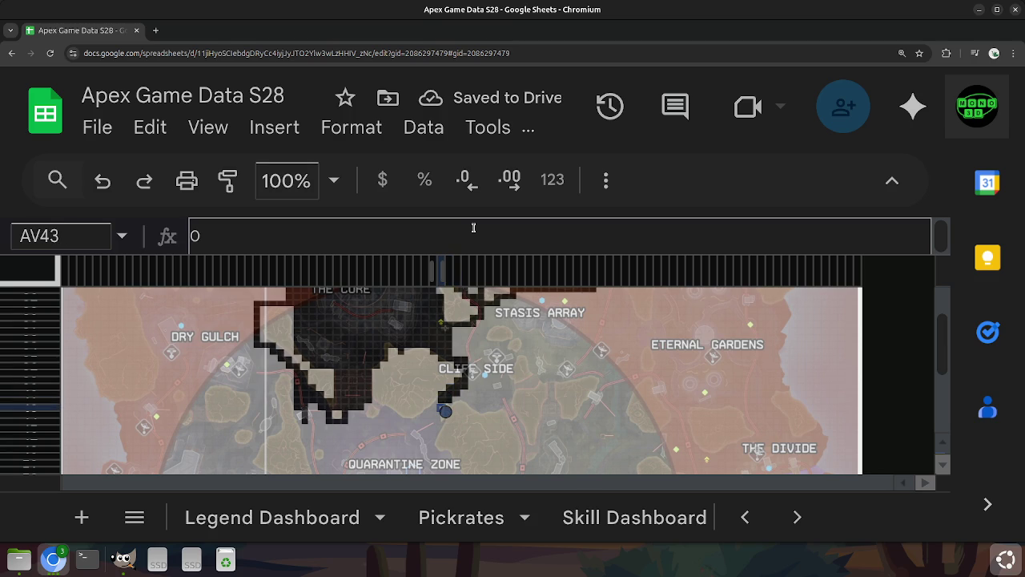
{"action": "key", "text": "Left"}
{"action": "key", "text": "Down"}
{"action": "key", "text": "Left"}
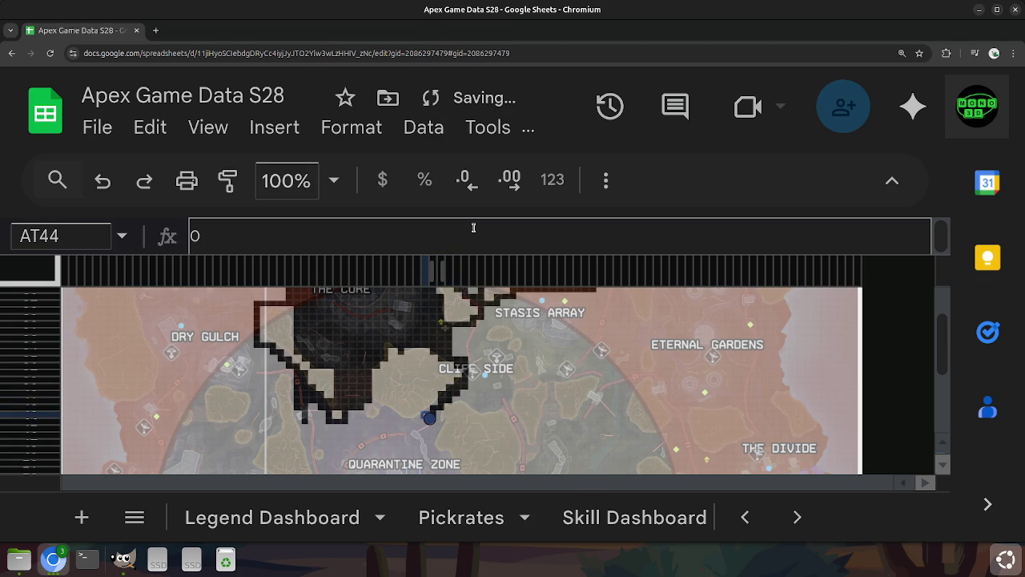
{"action": "key", "text": "Down"}
{"action": "key", "text": "Left"}
{"action": "key", "text": "Right"}
Clear the cells around AU–AV rows 45 to 47, tracing back up to AV42.
{"action": "key", "text": "Right"}
{"action": "key", "text": "Down"}
{"action": "key", "text": "Left"}
{"action": "key", "text": "Down"}
{"action": "key", "text": "Up"}
{"action": "key", "text": "Up"}
{"action": "key", "text": "Up"}
{"action": "key", "text": "Up"}
{"action": "key", "text": "Right"}
{"action": "key", "text": "Down"}
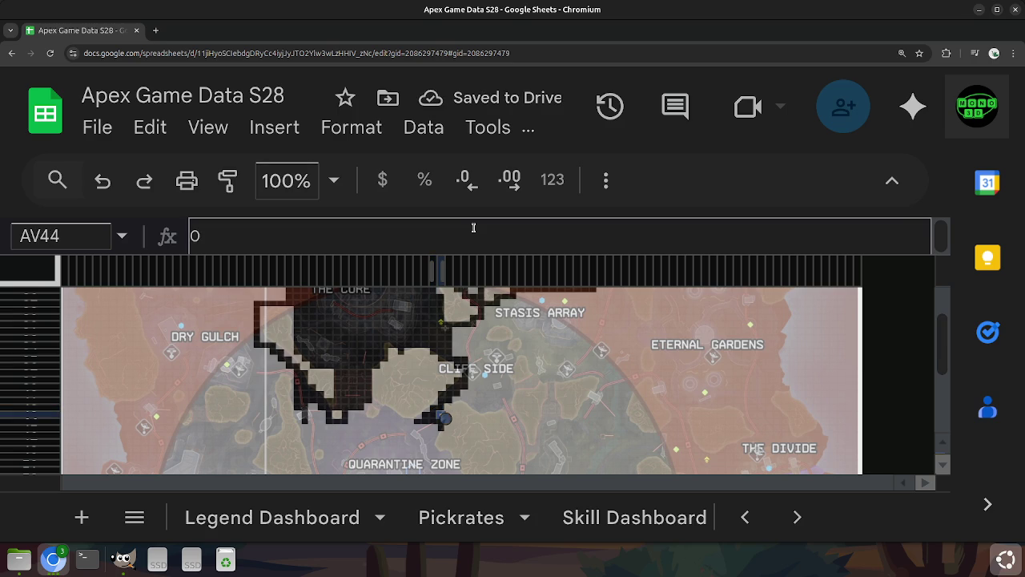
{"action": "key", "text": "Down"}
{"action": "key", "text": "Left"}
{"action": "key", "text": "Up"}
{"action": "key", "text": "Left"}
{"action": "key", "text": "Right"}
{"action": "key", "text": "Up"}
{"action": "key", "text": "Right"}
{"action": "key", "text": "Right"}
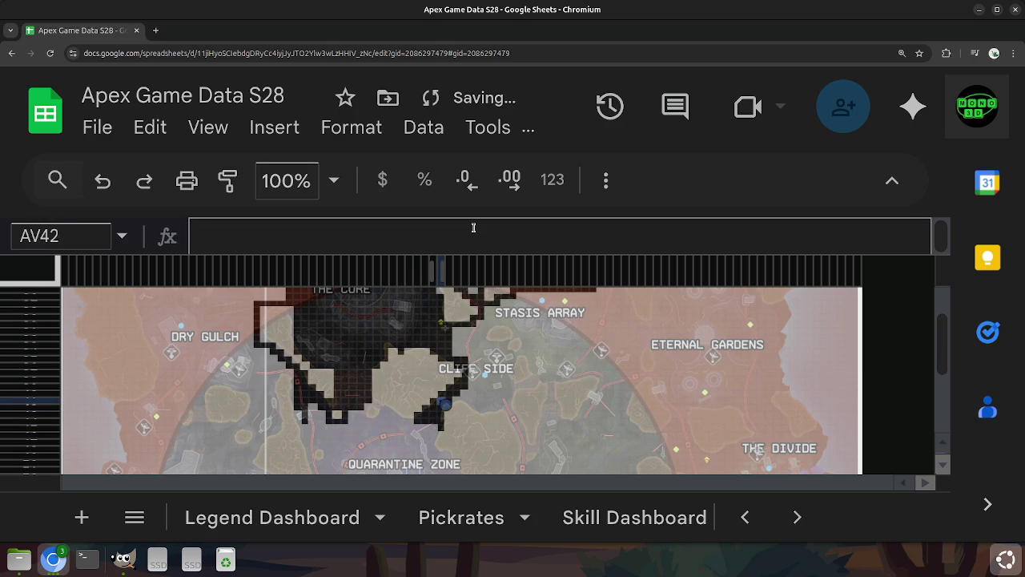
Run Cliff Side's southern edge down-left to AR45 and along row 45.
{"action": "key", "text": "Left"}
{"action": "key", "text": "Left"}
{"action": "key", "text": "Left"}
{"action": "key", "text": "Down"}
{"action": "key", "text": "Down"}
{"action": "key", "text": "Down"}
{"action": "key", "text": "Right"}
{"action": "key", "text": "Left"}
{"action": "key", "text": "Right"}
{"action": "key", "text": "Left"}
{"action": "key", "text": "Left"}
{"action": "key", "text": "Left"}
{"action": "key", "text": "Left"}
{"action": "key", "text": "Left"}
{"action": "key", "text": "Left"}
{"action": "key", "text": "Left"}
{"action": "key", "text": "Left"}
{"action": "key", "text": "Left"}
Trace the outline from AJ44 right along row 44, filling the AN42–AN43 notch.
{"action": "key", "text": "Up"}
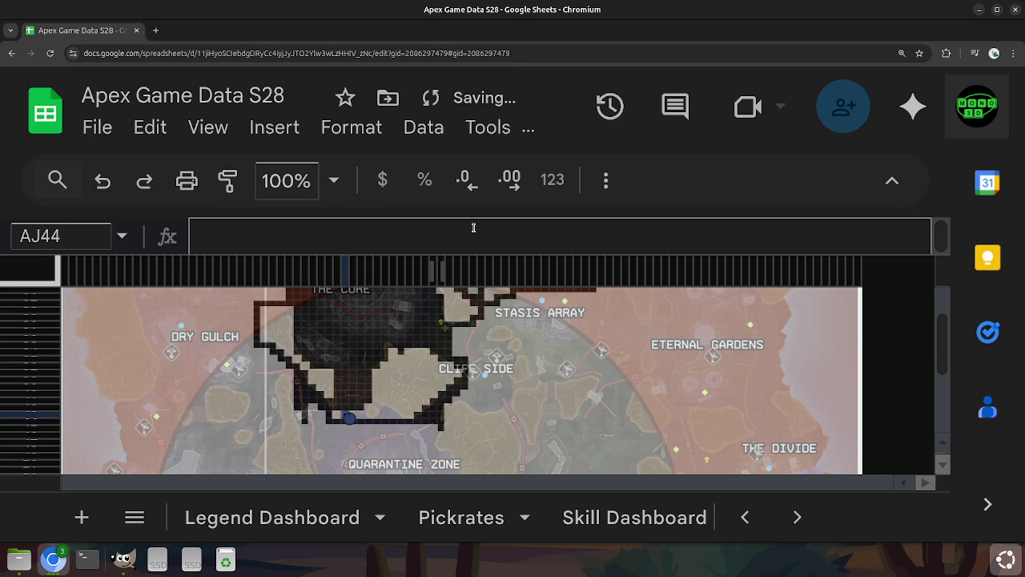
{"action": "key", "text": "Right"}
{"action": "key", "text": "Right"}
{"action": "key", "text": "Right"}
{"action": "key", "text": "Left"}
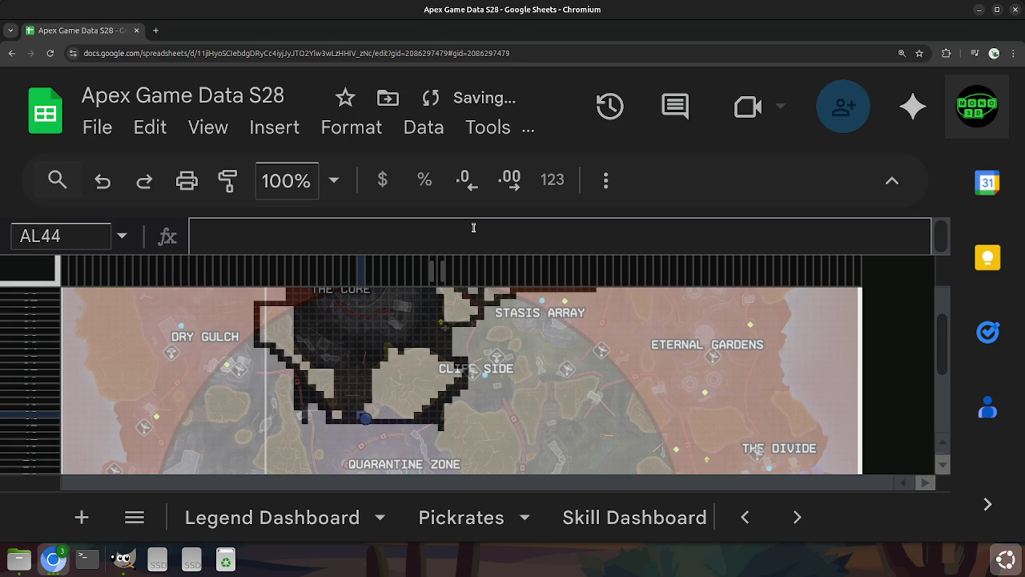
{"action": "key", "text": "Right"}
{"action": "key", "text": "Up"}
{"action": "key", "text": "Right"}
{"action": "key", "text": "Up"}
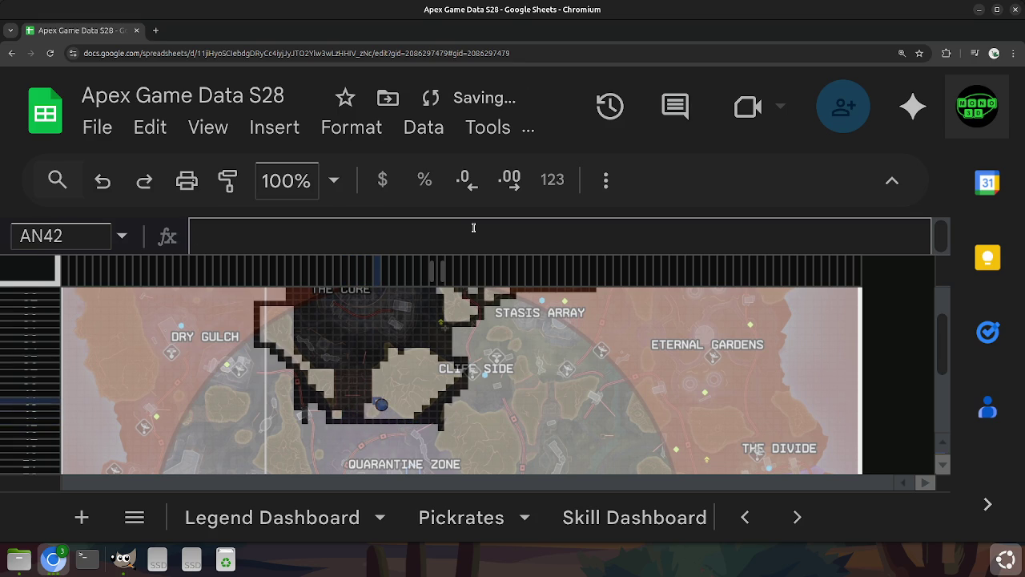
{"action": "key", "text": "Down"}
{"action": "key", "text": "Right"}
Extend the outline across AO44 and AP44 to AQ45, then back to AP43.
{"action": "key", "text": "Down"}
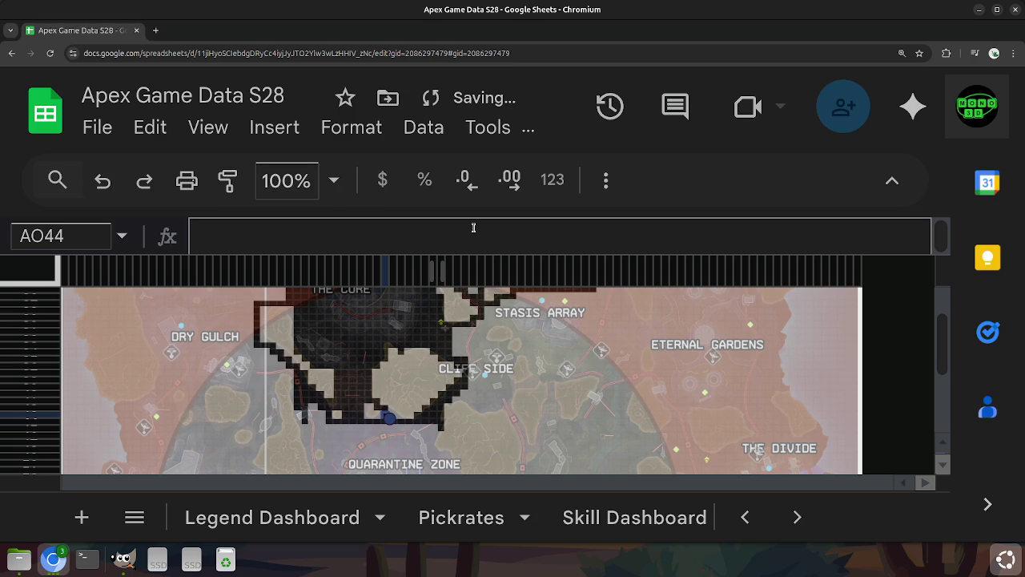
{"action": "key", "text": "Left"}
{"action": "key", "text": "Right"}
{"action": "key", "text": "Right"}
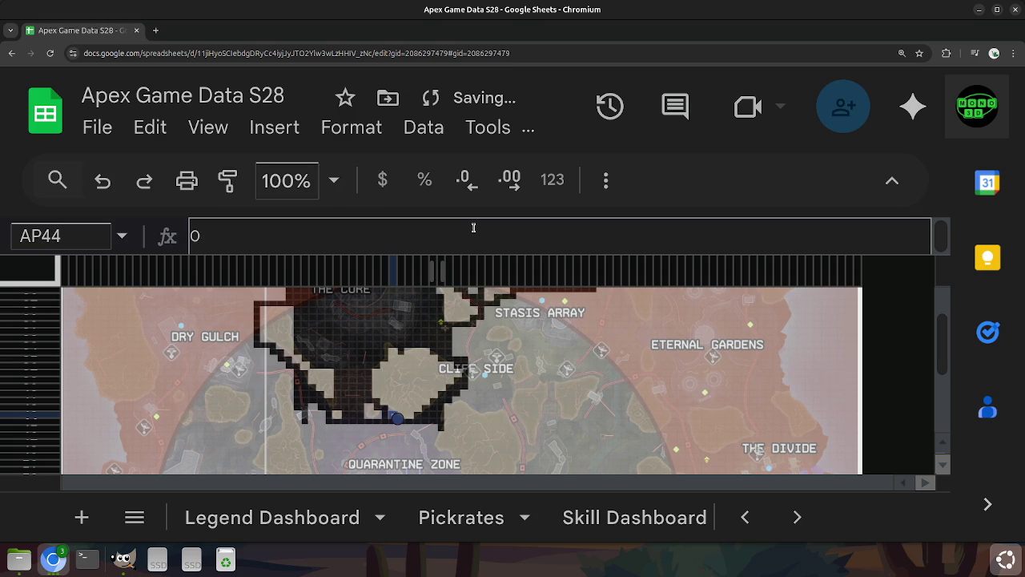
{"action": "key", "text": "Right"}
{"action": "key", "text": "Down"}
{"action": "key", "text": "Up"}
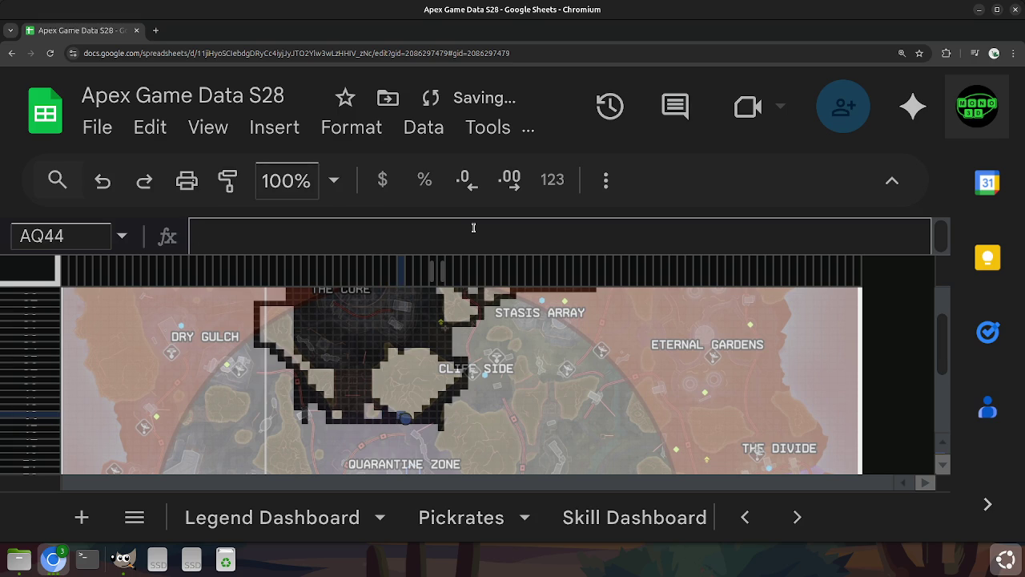
{"action": "key", "text": "Left"}
{"action": "key", "text": "Up"}
Darken the cells around AN–AO rows 43–45 and AL–AM rows 42–44.
{"action": "key", "text": "Left"}
{"action": "key", "text": "Down"}
{"action": "key", "text": "Down"}
{"action": "key", "text": "Left"}
{"action": "key", "text": "Up"}
{"action": "key", "text": "Left"}
{"action": "key", "text": "Left"}
{"action": "key", "text": "Up"}
{"action": "key", "text": "Up"}
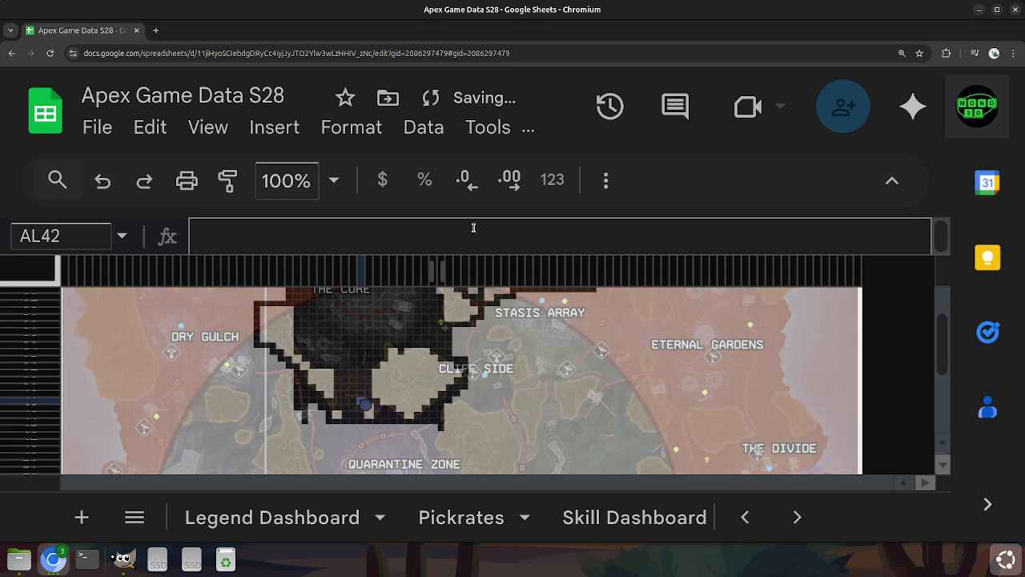
{"action": "key", "text": "Right"}
{"action": "key", "text": "Down"}
Head the dark path down-left toward AG48 and up-left toward AC42.
{"action": "key", "text": "Down"}
{"action": "key", "text": "Down"}
Finish the cells between AC42 and AG44 along the path.
{"action": "key", "text": "Down"}
{"action": "key", "text": "Down"}
{"action": "key", "text": "Down"}
{"action": "key", "text": "Left"}
{"action": "key", "text": "Left"}
{"action": "key", "text": "Left"}
{"action": "key", "text": "Left"}
{"action": "key", "text": "Up"}
{"action": "key", "text": "Up"}
{"action": "key", "text": "Up"}
{"action": "key", "text": "Up"}
{"action": "key", "text": "Left"}
{"action": "key", "text": "Left"}
{"action": "key", "text": "Up"}
{"action": "key", "text": "Up"}
{"action": "key", "text": "Left"}
{"action": "key", "text": "Left"}
{"action": "key", "text": "Down"}
{"action": "key", "text": "Down"}
{"action": "key", "text": "Right"}
{"action": "key", "text": "Down"}
{"action": "key", "text": "Right"}
{"action": "key", "text": "Right"}
{"action": "key", "text": "Right"}
{"action": "key", "text": "Right"}
{"action": "key", "text": "Down"}
{"action": "key", "text": "Left"}
{"action": "key", "text": "Left"}
{"action": "key", "text": "Left"}
{"action": "key", "text": "Up"}
{"action": "key", "text": "Up"}
{"action": "key", "text": "Up"}
{"action": "key", "text": "Right"}
{"action": "key", "text": "Down"}
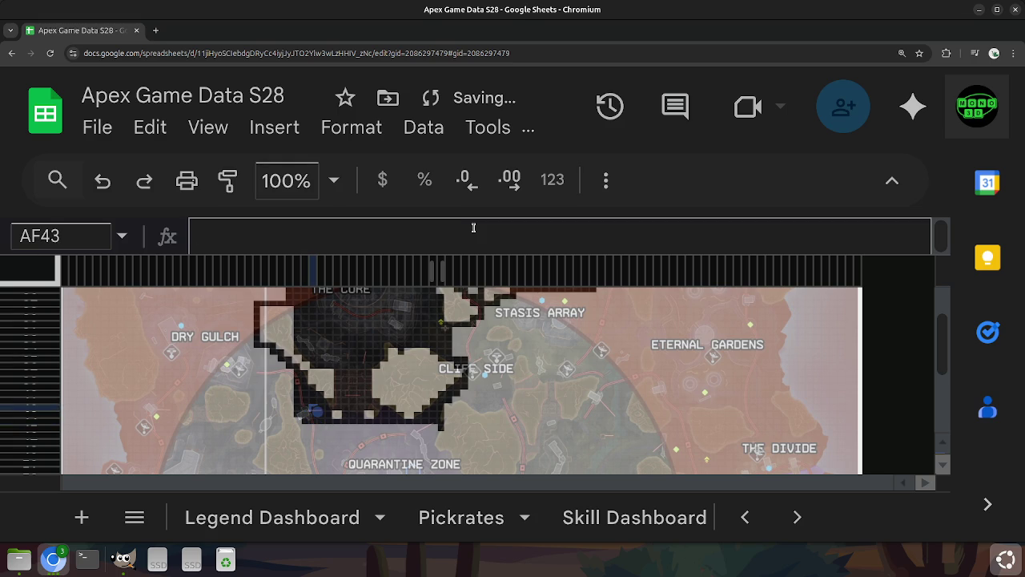
Run the path down column AE to AE48 and column AF to AF51 toward Quarantine Zone.
{"action": "key", "text": "Down"}
{"action": "key", "text": "Down"}
{"action": "key", "text": "Left"}
{"action": "key", "text": "Down"}
{"action": "key", "text": "Down"}
{"action": "key", "text": "Down"}
{"action": "key", "text": "Right"}
{"action": "key", "text": "Up"}
{"action": "key", "text": "Up"}
{"action": "key", "text": "Up"}
{"action": "key", "text": "Down"}
{"action": "key", "text": "Down"}
{"action": "key", "text": "Down"}
{"action": "key", "text": "Down"}
{"action": "key", "text": "Down"}
{"action": "key", "text": "Down"}
{"action": "key", "text": "Up"}
{"action": "key", "text": "Left"}
{"action": "key", "text": "Up"}
{"action": "key", "text": "Up"}
{"action": "key", "text": "Right"}
{"action": "key", "text": "Down"}
{"action": "key", "text": "Down"}
{"action": "key", "text": "Down"}
{"action": "key", "text": "Down"}
{"action": "key", "text": "Down"}
{"action": "key", "text": "Down"}
{"action": "key", "text": "Down"}
{"action": "key", "text": "Down"}
{"action": "key", "text": "Up"}
{"action": "key", "text": "Up"}
{"action": "key", "text": "Up"}
{"action": "key", "text": "Up"}
{"action": "key", "text": "Up"}
{"action": "key", "text": "Up"}
Run the path along rows 54–55 from AA54 to AG, stepping up to AG53.
{"action": "key", "text": "Left"}
{"action": "key", "text": "Left"}
{"action": "key", "text": "Left"}
{"action": "key", "text": "Left"}
{"action": "key", "text": "Left"}
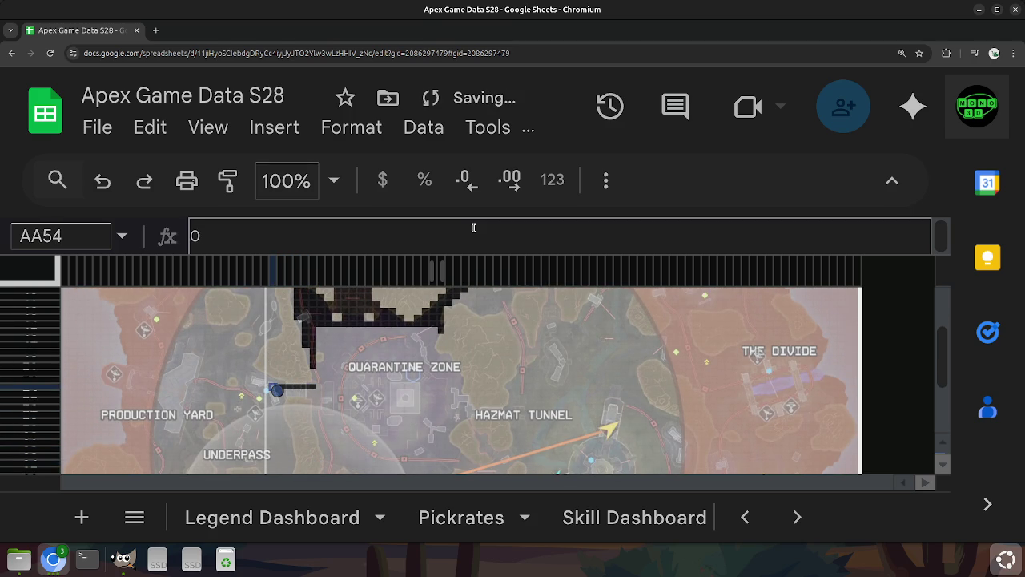
{"action": "key", "text": "Down"}
{"action": "key", "text": "Right"}
{"action": "key", "text": "Right"}
{"action": "key", "text": "Right"}
{"action": "key", "text": "Right"}
{"action": "key", "text": "Right"}
{"action": "key", "text": "Right"}
{"action": "key", "text": "Left"}
{"action": "key", "text": "Right"}
{"action": "key", "text": "Up"}
{"action": "key", "text": "Down"}
{"action": "key", "text": "Up"}
{"action": "key", "text": "Up"}
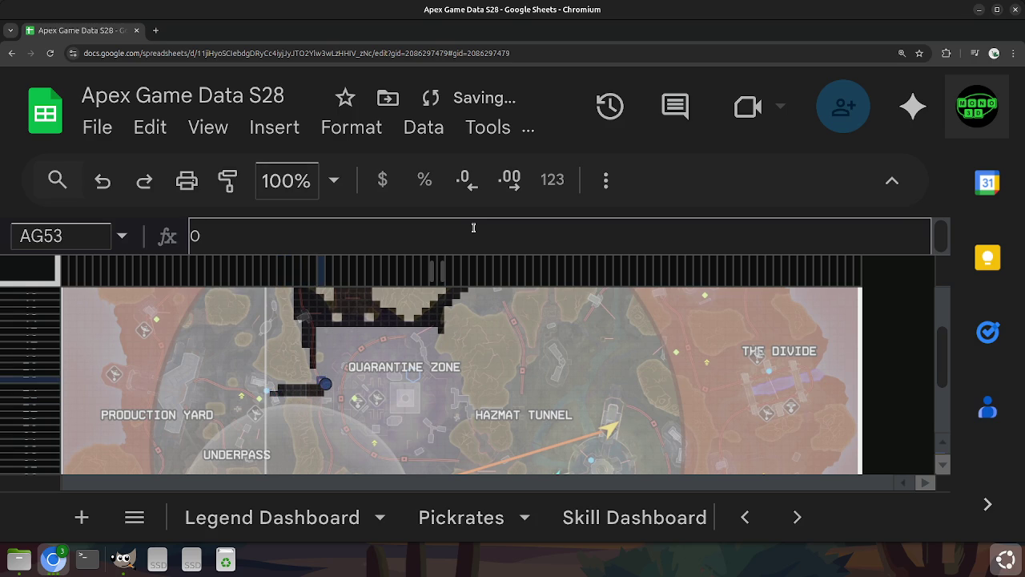
Trace the path up-left to AE50 and along row 49 to AC49.
{"action": "key", "text": "Left"}
{"action": "key", "text": "Up"}
{"action": "key", "text": "Up"}
{"action": "key", "text": "Left"}
{"action": "key", "text": "Up"}
{"action": "key", "text": "Up"}
{"action": "key", "text": "Down"}
{"action": "key", "text": "Up"}
{"action": "key", "text": "Left"}
{"action": "key", "text": "Left"}
Extend the path down-left to AB53, left to Y52 and down to Y54.
{"action": "key", "text": "Left"}
{"action": "key", "text": "Left"}
{"action": "key", "text": "Down"}
{"action": "key", "text": "Down"}
{"action": "key", "text": "Down"}
{"action": "key", "text": "Down"}
{"action": "key", "text": "Down"}
{"action": "key", "text": "Right"}
{"action": "key", "text": "Up"}
{"action": "key", "text": "Left"}
Touch up the dark cells around Y54 and Z53.
{"action": "key", "text": "Left"}
{"action": "key", "text": "Up"}
{"action": "key", "text": "Left"}
{"action": "key", "text": "Right"}
{"action": "key", "text": "Down"}
{"action": "key", "text": "Down"}
{"action": "key", "text": "Down"}
{"action": "key", "text": "Up"}
{"action": "key", "text": "Left"}
{"action": "key", "text": "Up"}
{"action": "key", "text": "Down"}
{"action": "key", "text": "Down"}
{"action": "key", "text": "Up"}
{"action": "key", "text": "Right"}
{"action": "key", "text": "Up"}
{"action": "key", "text": "Up"}
{"action": "key", "text": "Left"}
{"action": "key", "text": "Left"}
{"action": "key", "text": "Up"}
{"action": "key", "text": "Up"}
{"action": "key", "text": "Down"}
Trace the outline up column Y to Y49 and up-right toward Z47.
{"action": "key", "text": "Up"}
{"action": "key", "text": "Right"}
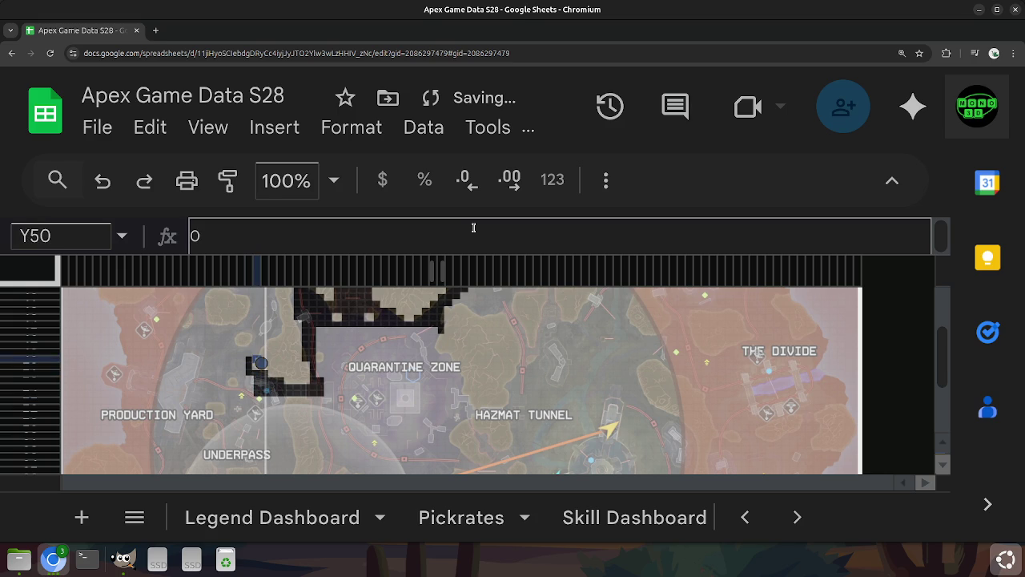
{"action": "key", "text": "Up"}
{"action": "key", "text": "Left"}
{"action": "key", "text": "Right"}
{"action": "key", "text": "Up"}
{"action": "key", "text": "Right"}
Continue the outline up through AA46 diagonally to AB45.
{"action": "key", "text": "Up"}
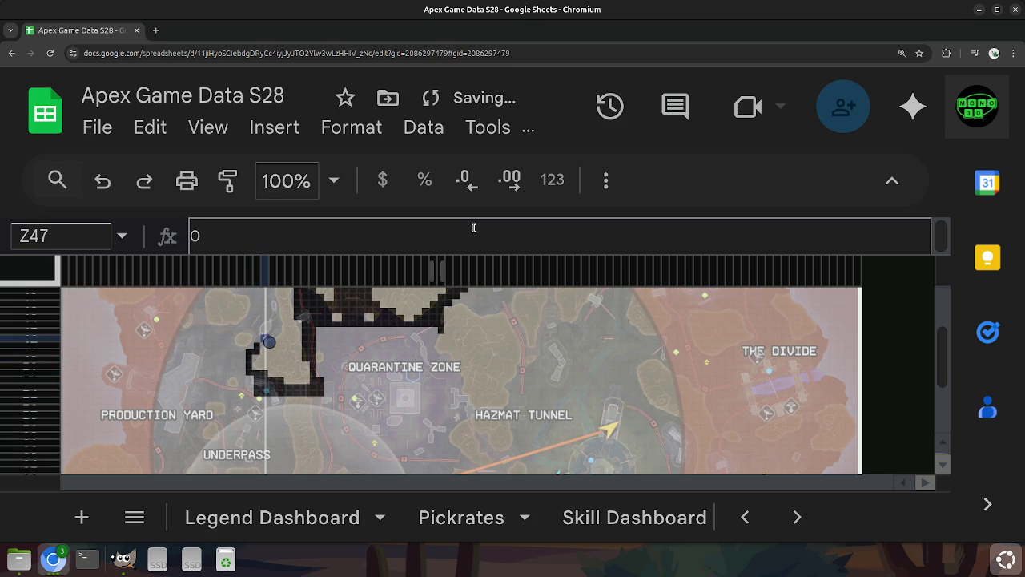
{"action": "key", "text": "Left"}
{"action": "key", "text": "Up"}
{"action": "key", "text": "Right"}
{"action": "key", "text": "Right"}
{"action": "key", "text": "Left"}
{"action": "key", "text": "Right"}
{"action": "key", "text": "Right"}
{"action": "key", "text": "Up"}
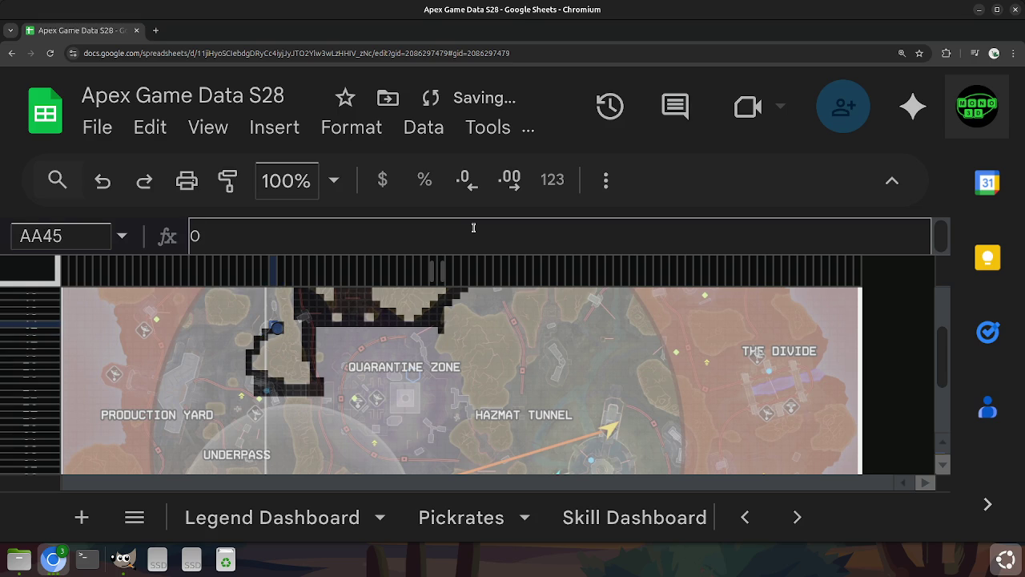
{"action": "scroll", "coordinate": [420, 413], "scroll_direction": "up", "scroll_amount": 1}
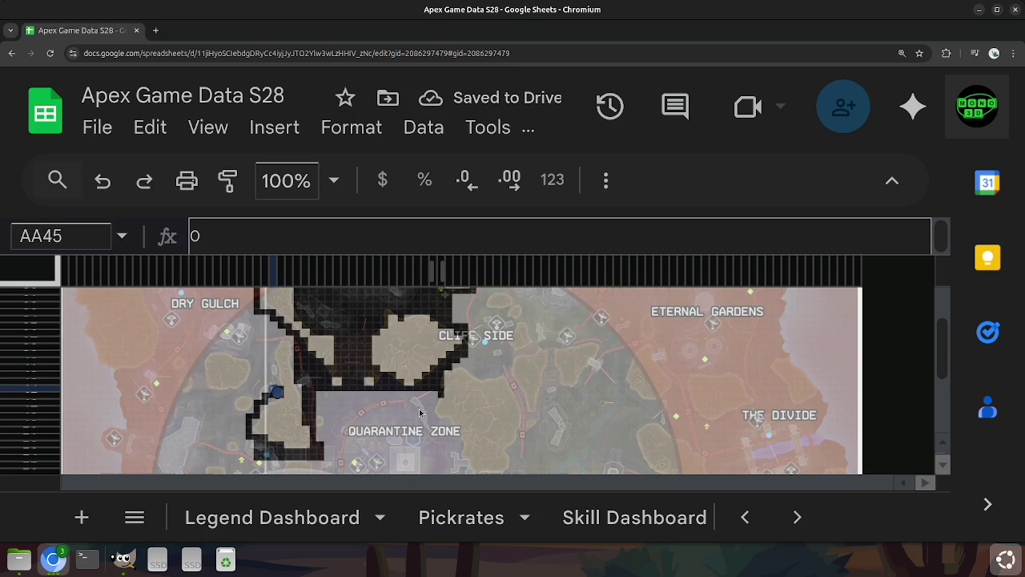
Walk the cursor along rows 37–38 just above the Cliff Side outline.
{"action": "key", "text": "Up"}
{"action": "key", "text": "Up"}
{"action": "key", "text": "Up"}
{"action": "key", "text": "Up"}
{"action": "key", "text": "Up"}
{"action": "key", "text": "Up"}
{"action": "key", "text": "Up"}
{"action": "key", "text": "Right"}
{"action": "key", "text": "Left"}
{"action": "key", "text": "Left"}
{"action": "key", "text": "Right"}
{"action": "key", "text": "Right"}
{"action": "key", "text": "Right"}
{"action": "key", "text": "Right"}
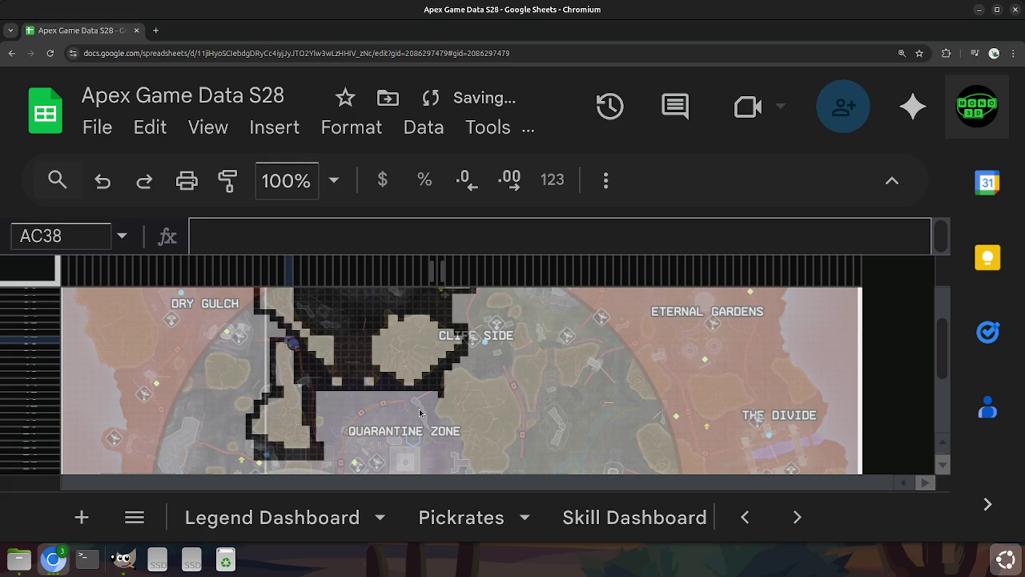
{"action": "key", "text": "Up"}
Walk the cursor west along row 37 to W37 near Dry Gulch.
{"action": "key", "text": "Right"}
{"action": "key", "text": "Left"}
{"action": "key", "text": "Left"}
{"action": "key", "text": "Left"}
{"action": "key", "text": "Left"}
{"action": "key", "text": "Left"}
{"action": "key", "text": "Left"}
{"action": "key", "text": "Left"}
{"action": "key", "text": "Left"}
{"action": "key", "text": "Left"}
{"action": "key", "text": "Left"}
{"action": "key", "text": "Left"}
{"action": "key", "text": "Left"}
{"action": "key", "text": "Left"}
{"action": "key", "text": "Right"}
{"action": "key", "text": "Right"}
{"action": "key", "text": "Right"}
{"action": "key", "text": "Right"}
{"action": "key", "text": "Right"}
{"action": "key", "text": "Right"}
{"action": "key", "text": "Right"}
{"action": "key", "text": "Up"}
{"action": "key", "text": "Right"}
{"action": "key", "text": "Right"}
{"action": "key", "text": "Right"}
{"action": "key", "text": "Left"}
{"action": "key", "text": "Left"}
{"action": "key", "text": "Left"}
{"action": "key", "text": "Left"}
{"action": "key", "text": "Left"}
{"action": "key", "text": "Left"}
{"action": "key", "text": "Left"}
{"action": "key", "text": "Left"}
{"action": "key", "text": "Left"}
{"action": "key", "text": "Left"}
{"action": "key", "text": "Left"}
{"action": "key", "text": "Left"}
{"action": "key", "text": "Left"}
{"action": "key", "text": "Down"}
{"action": "key", "text": "Right"}
{"action": "key", "text": "Right"}
Follow the path down column Z to Z45 and across to AD45.
{"action": "key", "text": "Left"}
Trace row 38 from O38 east to Z38 and start down column Z.
{"action": "key", "text": "Down"}
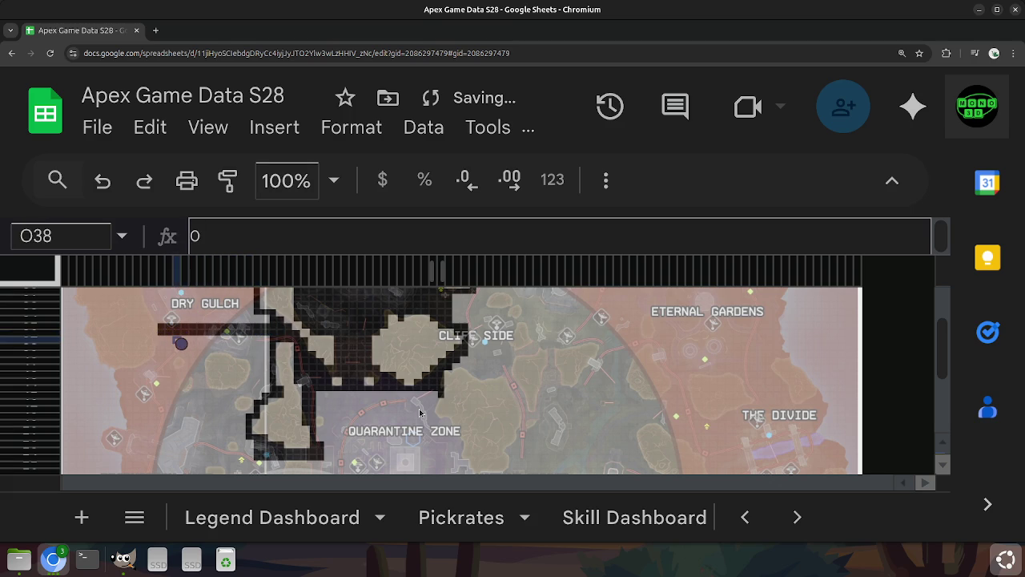
{"action": "key", "text": "Right"}
{"action": "key", "text": "Right"}
{"action": "key", "text": "Right"}
{"action": "key", "text": "Right"}
{"action": "key", "text": "Right"}
{"action": "key", "text": "Right"}
{"action": "key", "text": "Right"}
{"action": "key", "text": "Right"}
Follow the path down-left from AD45 through AB47 to X50 and column Y rows 52–53.
{"action": "key", "text": "Right"}
{"action": "key", "text": "Right"}
{"action": "key", "text": "Right"}
{"action": "key", "text": "Right"}
{"action": "key", "text": "Right"}
{"action": "key", "text": "Down"}
{"action": "key", "text": "Down"}
{"action": "key", "text": "Down"}
{"action": "key", "text": "Down"}
{"action": "key", "text": "Down"}
{"action": "key", "text": "Down"}
{"action": "key", "text": "Down"}
{"action": "key", "text": "Right"}
{"action": "key", "text": "Down"}
{"action": "key", "text": "Up"}
{"action": "key", "text": "Right"}
{"action": "key", "text": "Right"}
{"action": "key", "text": "Right"}
{"action": "key", "text": "Right"}
{"action": "key", "text": "Left"}
{"action": "key", "text": "Left"}
{"action": "key", "text": "Down"}
{"action": "key", "text": "Left"}
{"action": "key", "text": "Down"}
{"action": "key", "text": "Left"}
{"action": "key", "text": "Down"}
{"action": "key", "text": "Left"}
{"action": "key", "text": "Down"}
{"action": "key", "text": "Left"}
{"action": "key", "text": "Down"}
{"action": "key", "text": "Right"}
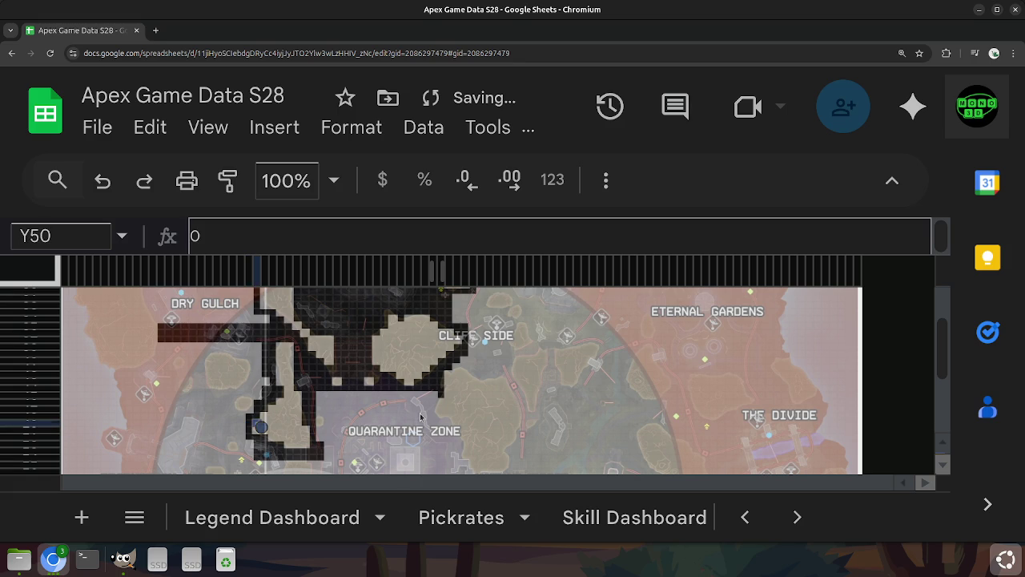
{"action": "key", "text": "Down"}
{"action": "key", "text": "Down"}
{"action": "key", "text": "Down"}
{"action": "key", "text": "Up"}
{"action": "key", "text": "Up"}
{"action": "key", "text": "Up"}
{"action": "key", "text": "Down"}
{"action": "key", "text": "Down"}
{"action": "key", "text": "Left"}
{"action": "key", "text": "Left"}
{"action": "key", "text": "Left"}
{"action": "key", "text": "Left"}
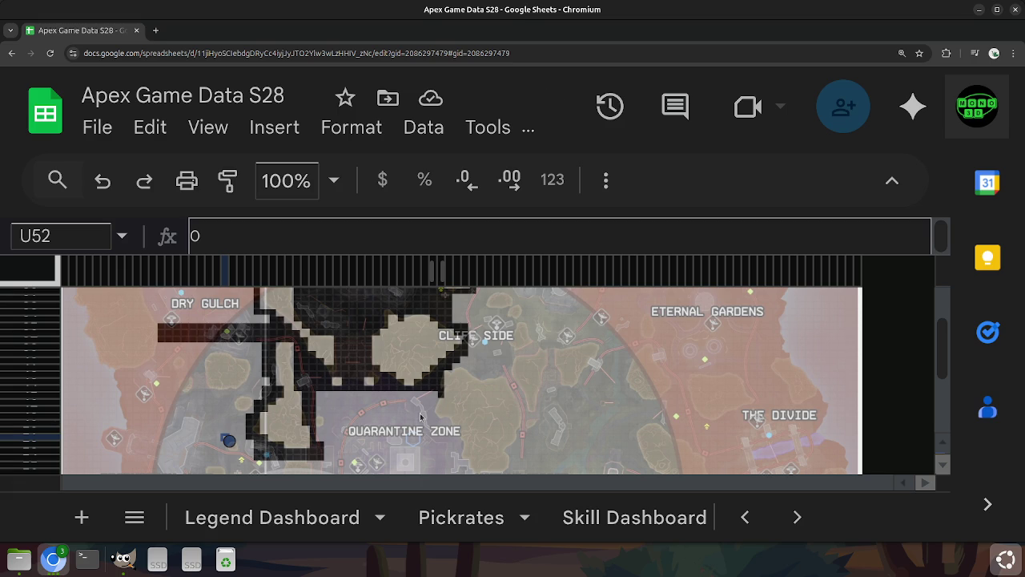
Clear the stray 0s from W49 and V49.
{"action": "key", "text": "Right"}
{"action": "key", "text": "Right"}
{"action": "key", "text": "Right"}
{"action": "key", "text": "Left"}
{"action": "key", "text": "Left"}
{"action": "key", "text": "Left"}
{"action": "key", "text": "Up"}
{"action": "key", "text": "Up"}
{"action": "key", "text": "Up"}
{"action": "key", "text": "Right"}
{"action": "key", "text": "Right"}
{"action": "key", "text": "Delete"}
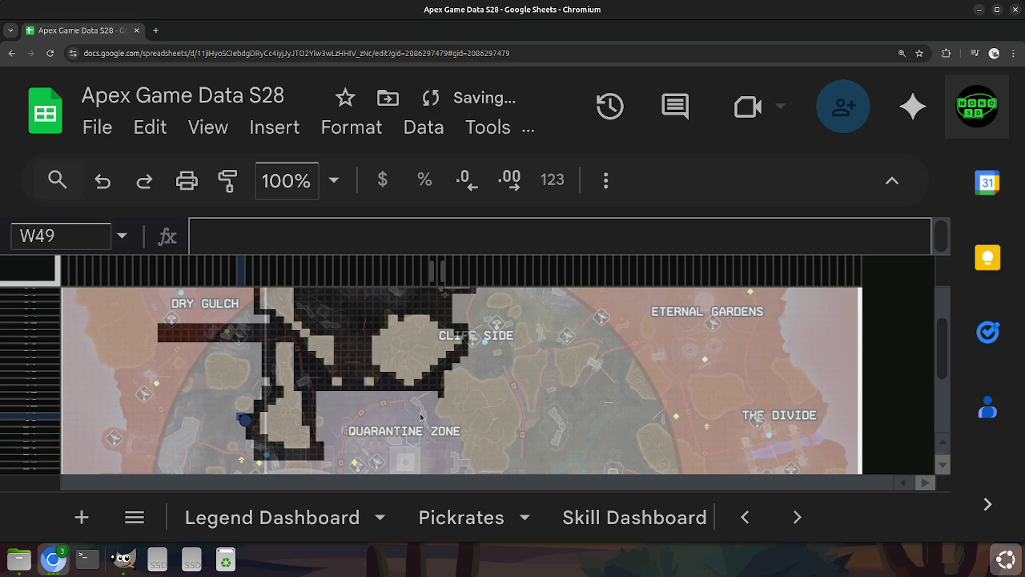
{"action": "key", "text": "Left"}
{"action": "key", "text": "Up"}
{"action": "key", "text": "Down"}
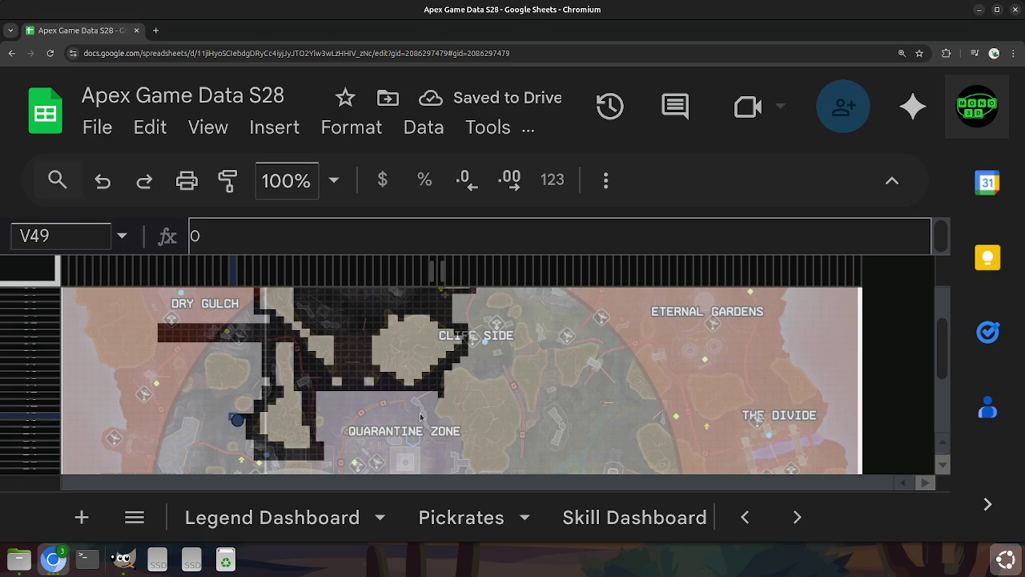
{"action": "key", "text": "Delete"}
Clear the stray 0s from Y40 and Y39.
{"action": "key", "text": "Left"}
{"action": "key", "text": "Right"}
{"action": "key", "text": "Up"}
{"action": "key", "text": "Up"}
{"action": "key", "text": "Up"}
{"action": "key", "text": "Right"}
Check the path around rows 42–46 and clear the stray 0 from AC41.
{"action": "key", "text": "Right"}
{"action": "key", "text": "Right"}
{"action": "key", "text": "Right"}
{"action": "key", "text": "Left"}
{"action": "key", "text": "Up"}
{"action": "key", "text": "Up"}
{"action": "key", "text": "Up"}
{"action": "key", "text": "Up"}
{"action": "key", "text": "Up"}
{"action": "key", "text": "Up"}
{"action": "key", "text": "Up"}
{"action": "key", "text": "Down"}
{"action": "key", "text": "Delete"}
{"action": "key", "text": "Up"}
{"action": "key", "text": "Delete"}
{"action": "key", "text": "Down"}
{"action": "key", "text": "Down"}
{"action": "key", "text": "Down"}
{"action": "key", "text": "Down"}
{"action": "key", "text": "Right"}
{"action": "key", "text": "Right"}
{"action": "key", "text": "Left"}
{"action": "key", "text": "Down"}
{"action": "key", "text": "Right"}
{"action": "key", "text": "Down"}
{"action": "key", "text": "Right"}
{"action": "key", "text": "Up"}
{"action": "key", "text": "Up"}
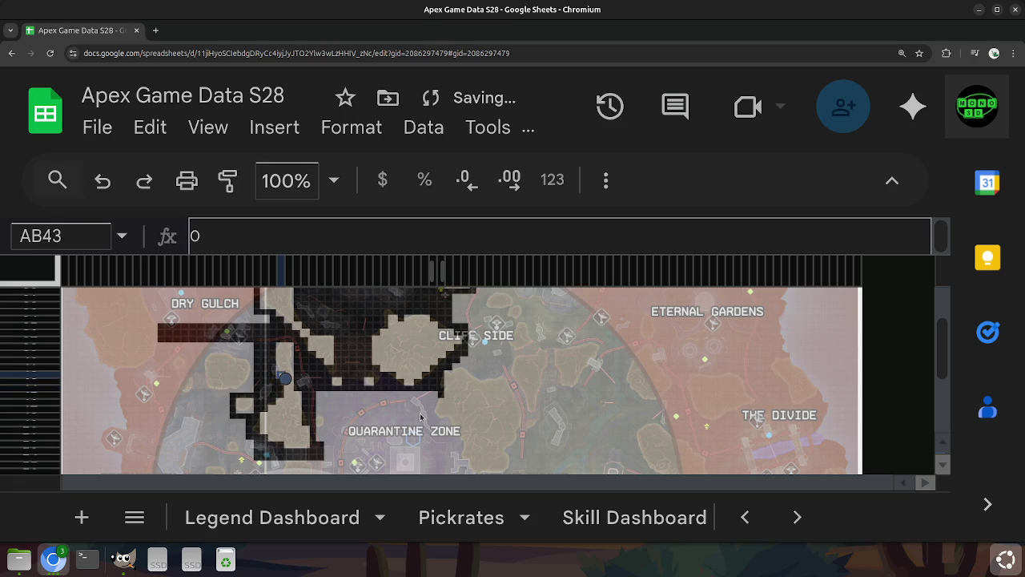
{"action": "key", "text": "Right"}
{"action": "key", "text": "Up"}
{"action": "key", "text": "Up"}
{"action": "key", "text": "Up"}
{"action": "key", "text": "Down"}
{"action": "key", "text": "Delete"}
Return through AB43 and column X to V45 to start the westward strip.
{"action": "key", "text": "Left"}
{"action": "key", "text": "Down"}
{"action": "key", "text": "Down"}
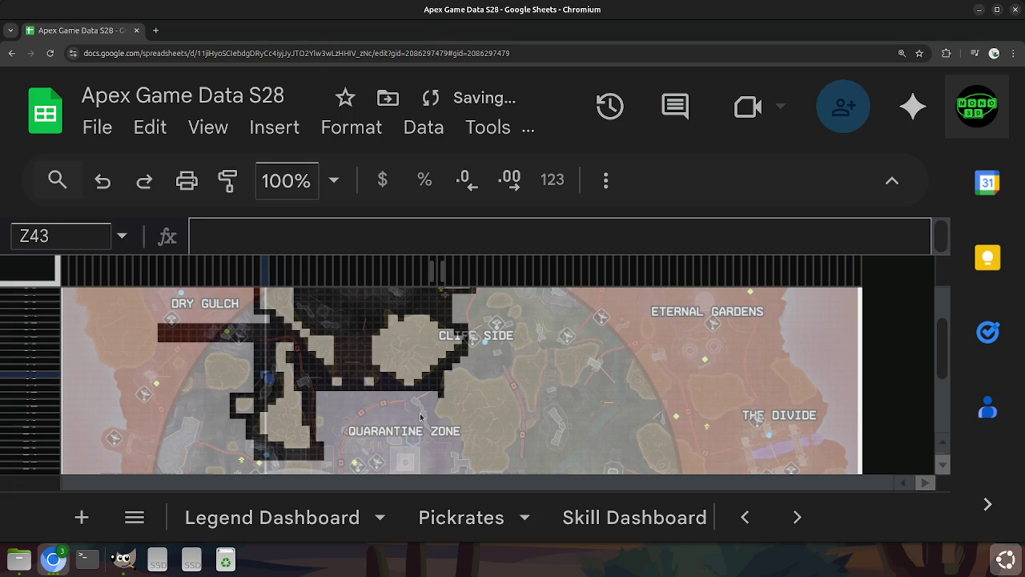
{"action": "key", "text": "Left"}
{"action": "key", "text": "Down"}
{"action": "key", "text": "Down"}
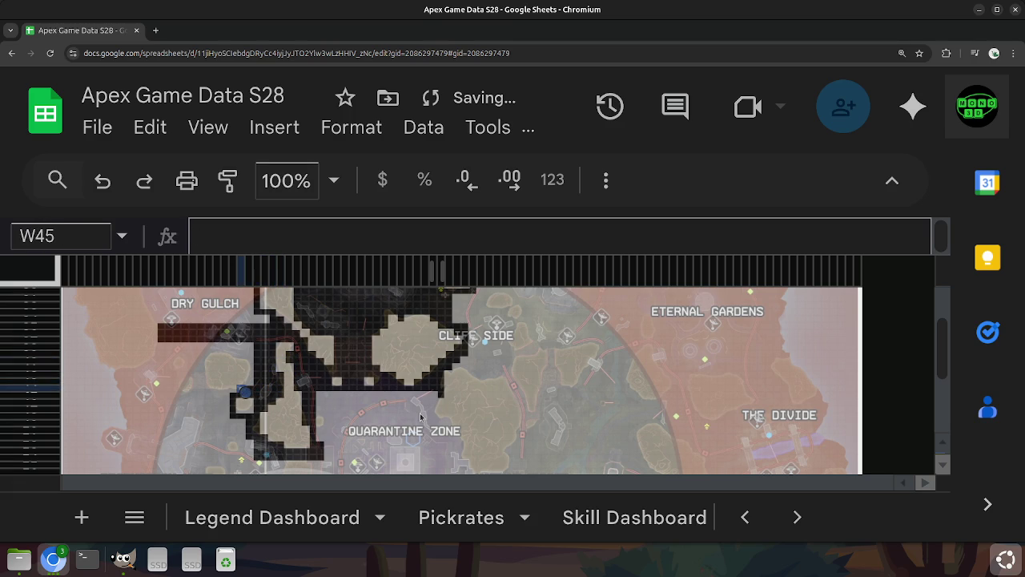
{"action": "key", "text": "Up"}
{"action": "key", "text": "Up"}
{"action": "key", "text": "Up"}
{"action": "key", "text": "Up"}
{"action": "key", "text": "Up"}
{"action": "key", "text": "Down"}
{"action": "key", "text": "Down"}
{"action": "key", "text": "Down"}
{"action": "key", "text": "Down"}
{"action": "key", "text": "Left"}
{"action": "key", "text": "Down"}
{"action": "key", "text": "Left"}
Enter 0 in cells running west along row 46 to Q46.
{"action": "type", "text": "0"}
{"action": "key", "text": "Left"}
{"action": "type", "text": "0"}
{"action": "key", "text": "Left"}
{"action": "key", "text": "Left"}
{"action": "type", "text": "0"}
{"action": "key", "text": "Left"}
{"action": "key", "text": "Left"}
Enter 0 in row 47 cells from U47 west to Q47.
{"action": "key", "text": "Right"}
{"action": "key", "text": "Right"}
{"action": "key", "text": "Down"}
{"action": "key", "text": "Right"}
{"action": "key", "text": "Right"}
{"action": "type", "text": "0"}
{"action": "key", "text": "Left"}
{"action": "type", "text": "0"}
{"action": "key", "text": "Left"}
{"action": "key", "text": "Left"}
{"action": "key", "text": "Left"}
{"action": "type", "text": "0"}
{"action": "key", "text": "Down"}
{"action": "key", "text": "Right"}
{"action": "key", "text": "Right"}
{"action": "key", "text": "Right"}
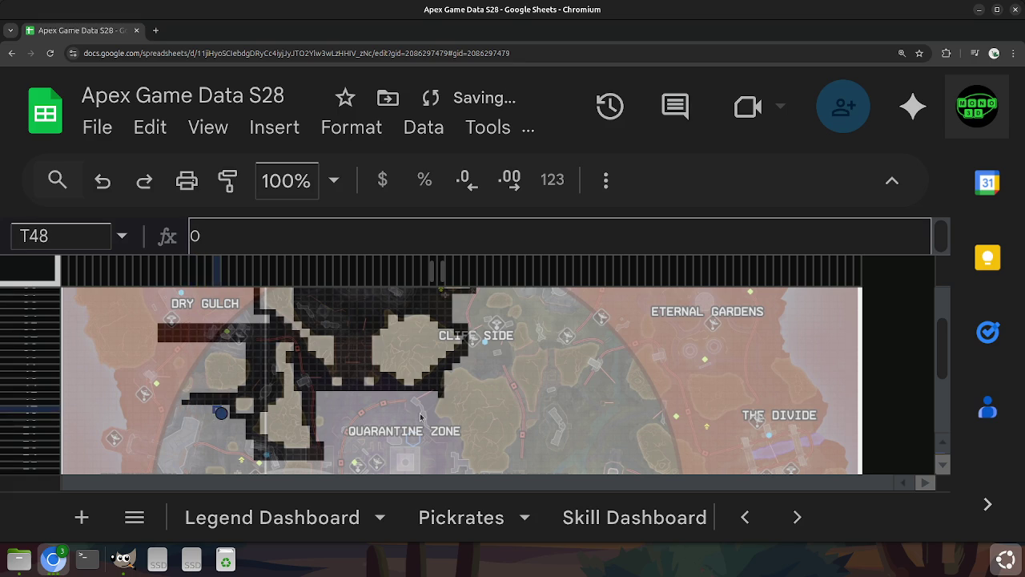
Fill V48 with 0 to extend the outline along row 48.
{"action": "key", "text": "Right"}
{"action": "key", "text": "Right"}
{"action": "key", "text": "Down"}
{"action": "key", "text": "Up"}
{"action": "key", "text": "Right"}
{"action": "key", "text": "Left"}
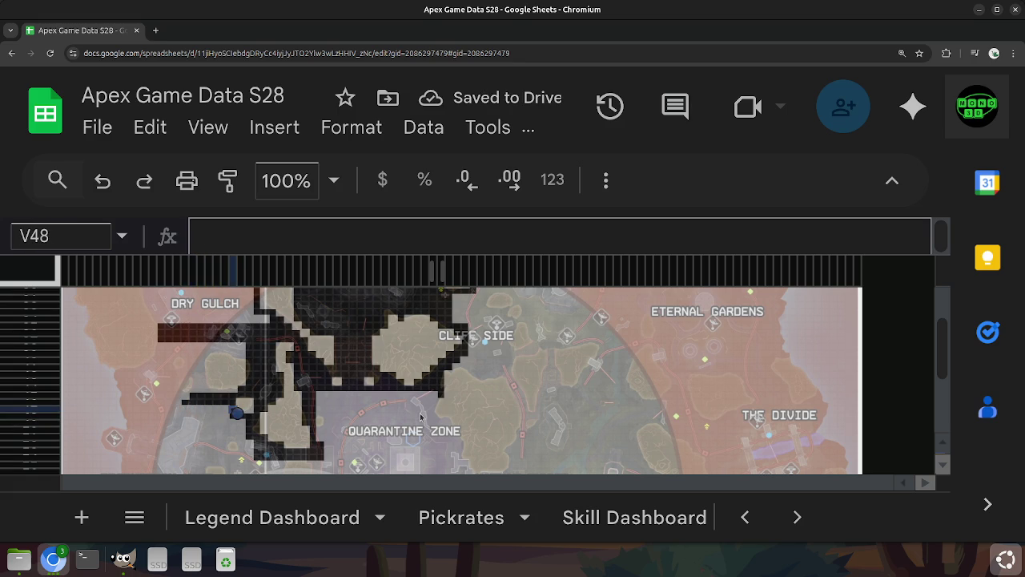
{"action": "type", "text": "0"}
{"action": "key", "text": "Right"}
Trace down-left past T50 and S48 and fill R46 with 0.
{"action": "key", "text": "Left"}
{"action": "key", "text": "Down"}
{"action": "key", "text": "Left"}
{"action": "key", "text": "Left"}
{"action": "key", "text": "Down"}
{"action": "key", "text": "Left"}
{"action": "key", "text": "Left"}
{"action": "key", "text": "Up"}
{"action": "key", "text": "Up"}
{"action": "key", "text": "Left"}
{"action": "key", "text": "Up"}
{"action": "key", "text": "Up"}
{"action": "type", "text": "0"}
Check the outline up column R and along rows 39–40 to W39.
{"action": "key", "text": "Up"}
{"action": "key", "text": "Up"}
{"action": "key", "text": "Up"}
{"action": "key", "text": "Up"}
{"action": "key", "text": "Up"}
{"action": "key", "text": "Up"}
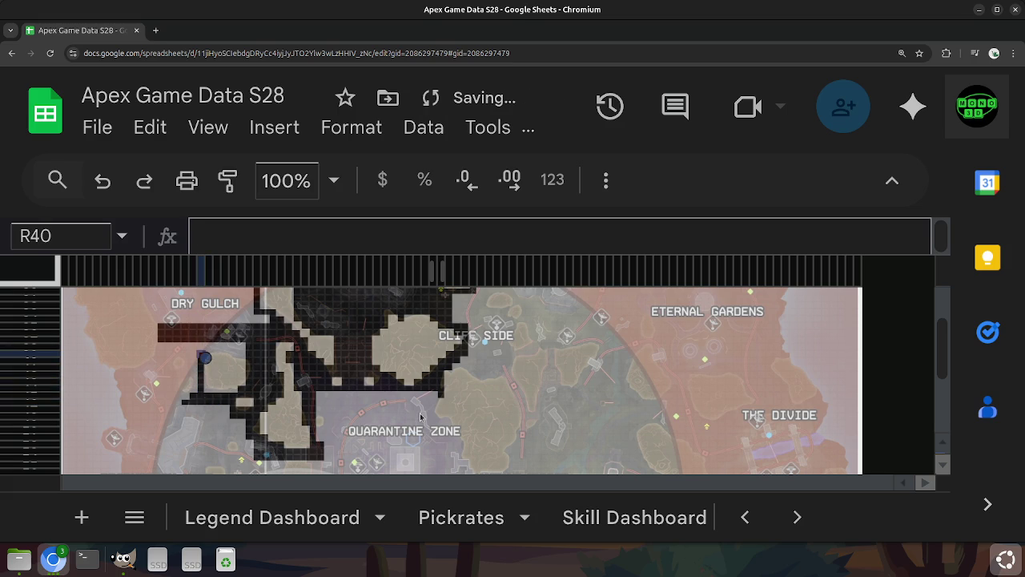
{"action": "key", "text": "Right"}
{"action": "key", "text": "Up"}
{"action": "key", "text": "Right"}
{"action": "key", "text": "Right"}
{"action": "key", "text": "Right"}
{"action": "key", "text": "Right"}
{"action": "key", "text": "Down"}
{"action": "key", "text": "Left"}
{"action": "key", "text": "Left"}
{"action": "key", "text": "Left"}
Trace back down column R to R45 and across rows 45–46 to T44.
{"action": "key", "text": "Left"}
{"action": "key", "text": "Left"}
{"action": "key", "text": "Down"}
{"action": "key", "text": "Down"}
{"action": "key", "text": "Down"}
{"action": "key", "text": "Down"}
{"action": "key", "text": "Down"}
{"action": "key", "text": "Down"}
{"action": "key", "text": "Up"}
{"action": "key", "text": "Right"}
{"action": "key", "text": "Left"}
{"action": "key", "text": "Right"}
{"action": "key", "text": "Right"}
{"action": "key", "text": "Right"}
{"action": "key", "text": "Right"}
{"action": "key", "text": "Right"}
{"action": "key", "text": "Down"}
{"action": "key", "text": "Left"}
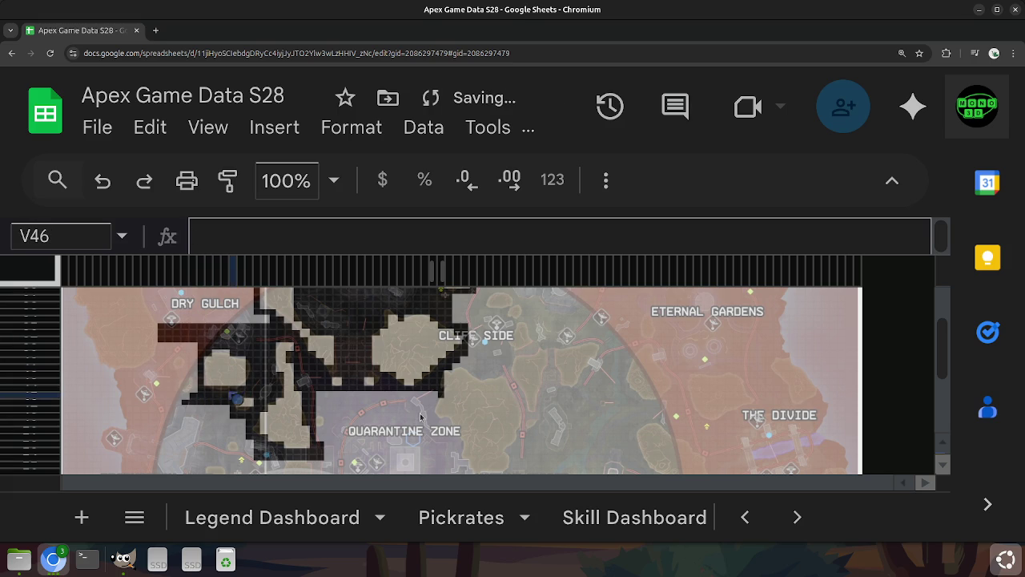
{"action": "key", "text": "Left"}
{"action": "key", "text": "Right"}
{"action": "key", "text": "Left"}
{"action": "key", "text": "Left"}
{"action": "key", "text": "Left"}
{"action": "key", "text": "Left"}
{"action": "key", "text": "Left"}
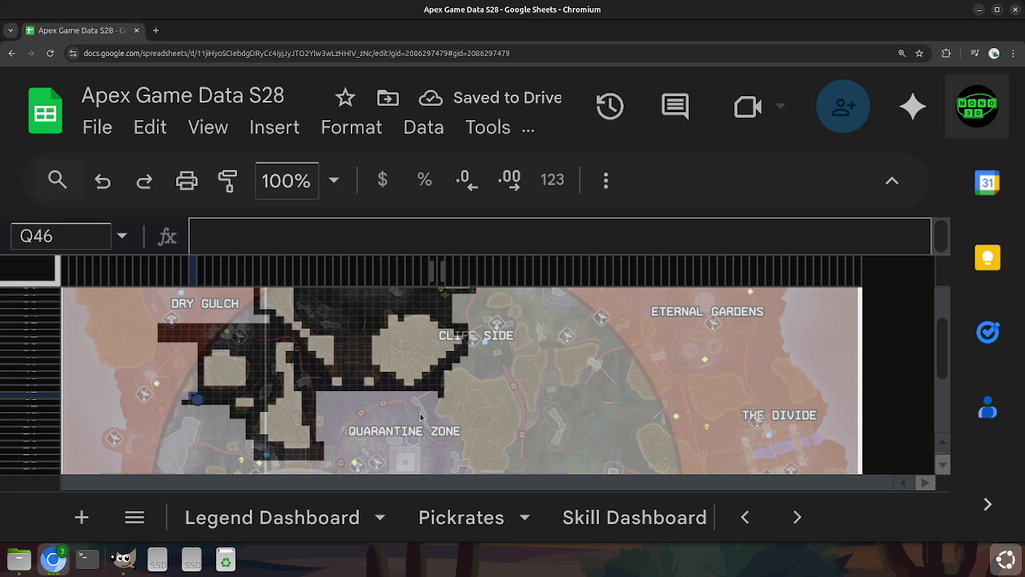
{"action": "key", "text": "Right"}
{"action": "key", "text": "Up"}
{"action": "key", "text": "Right"}
{"action": "key", "text": "Right"}
Fill the outline gaps at T45 and V45 with 0.
{"action": "key", "text": "Up"}
{"action": "key", "text": "Down"}
{"action": "type", "text": "0"}
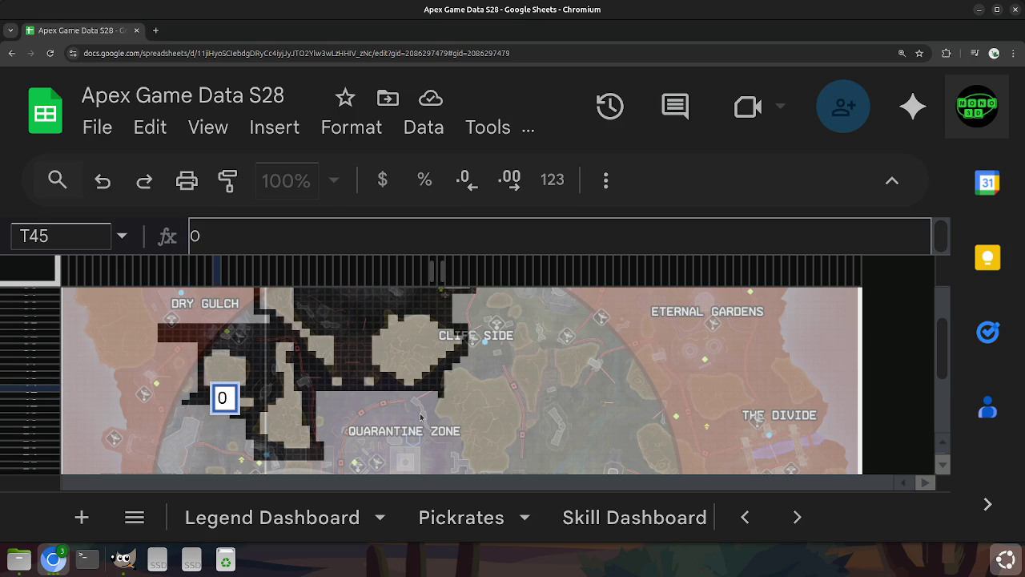
{"action": "key", "text": "Right"}
{"action": "key", "text": "Right"}
{"action": "type", "text": "0"}
{"action": "key", "text": "Left"}
{"action": "key", "text": "Left"}
{"action": "key", "text": "Left"}
Move west along row 46 to P46 and up to O45.
{"action": "key", "text": "Down"}
{"action": "key", "text": "Down"}
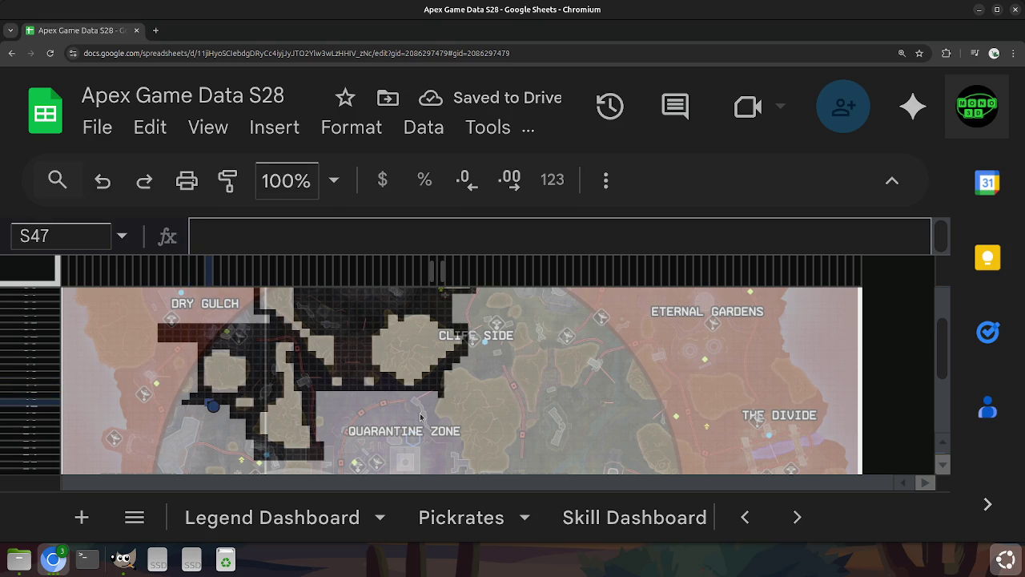
{"action": "key", "text": "Up"}
{"action": "key", "text": "Left"}
{"action": "key", "text": "Left"}
{"action": "key", "text": "Left"}
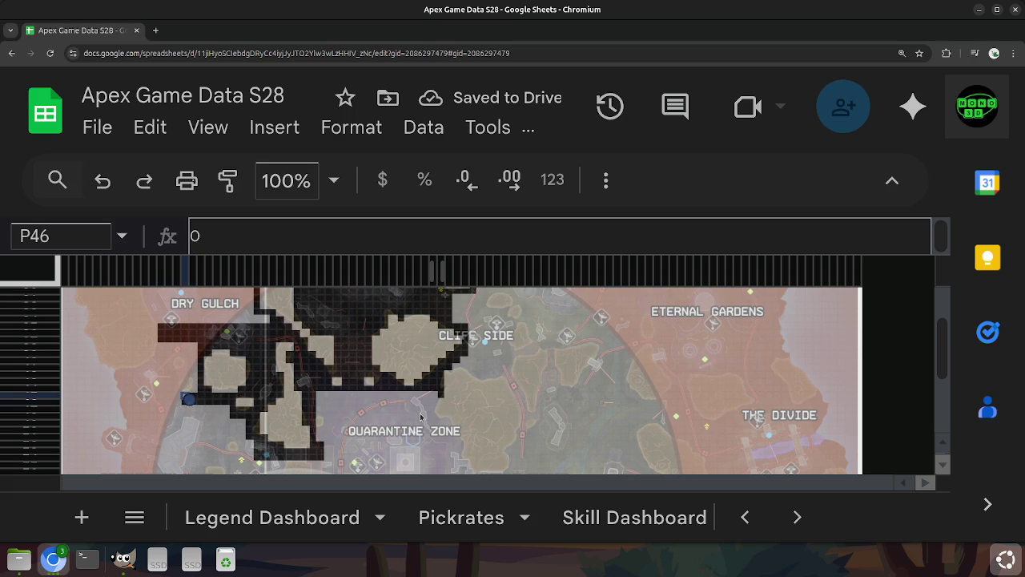
{"action": "key", "text": "Left"}
{"action": "key", "text": "Up"}
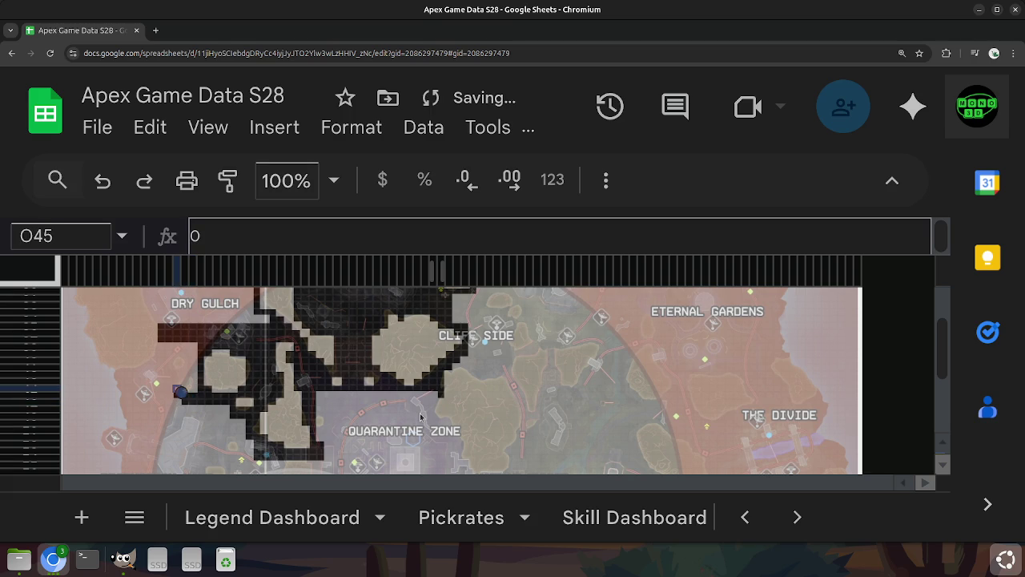
Trace the path route around the new outline, from N46 through O45 and P45 to Q43–Q46.
{"action": "key", "text": "Down"}
{"action": "key", "text": "Left"}
{"action": "key", "text": "Right"}
{"action": "key", "text": "Up"}
{"action": "key", "text": "Right"}
{"action": "key", "text": "Left"}
{"action": "key", "text": "Up"}
Follow the route up column Q to row 39 and back along row 39 to N39.
{"action": "key", "text": "Up"}
{"action": "key", "text": "Right"}
{"action": "key", "text": "Right"}
{"action": "key", "text": "Left"}
{"action": "key", "text": "Right"}
{"action": "key", "text": "Down"}
{"action": "key", "text": "Down"}
{"action": "key", "text": "Down"}
{"action": "key", "text": "Up"}
{"action": "key", "text": "Up"}
{"action": "key", "text": "Up"}
{"action": "key", "text": "Left"}
{"action": "key", "text": "Up"}
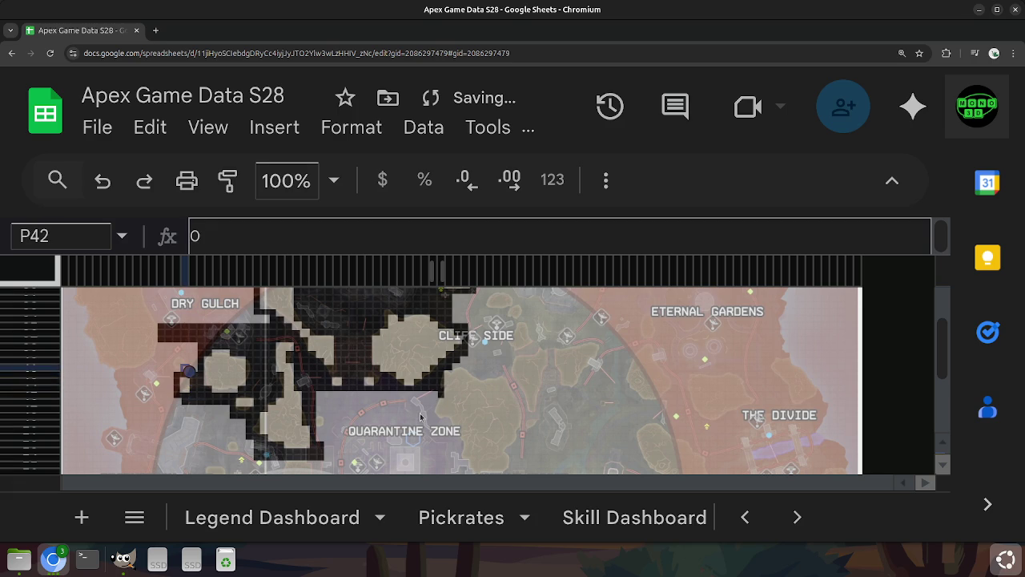
{"action": "key", "text": "Right"}
{"action": "key", "text": "Up"}
{"action": "key", "text": "Up"}
{"action": "key", "text": "Up"}
{"action": "key", "text": "Up"}
{"action": "key", "text": "Down"}
{"action": "key", "text": "Left"}
{"action": "key", "text": "Left"}
{"action": "key", "text": "Left"}
{"action": "key", "text": "Right"}
Step the path down-left westward from M40 through L41 to K42 and L42.
{"action": "key", "text": "Right"}
{"action": "key", "text": "Right"}
{"action": "key", "text": "Left"}
{"action": "key", "text": "Down"}
{"action": "key", "text": "Left"}
{"action": "key", "text": "Left"}
{"action": "key", "text": "Down"}
{"action": "key", "text": "Left"}
{"action": "key", "text": "Down"}
{"action": "key", "text": "Left"}
{"action": "key", "text": "Right"}
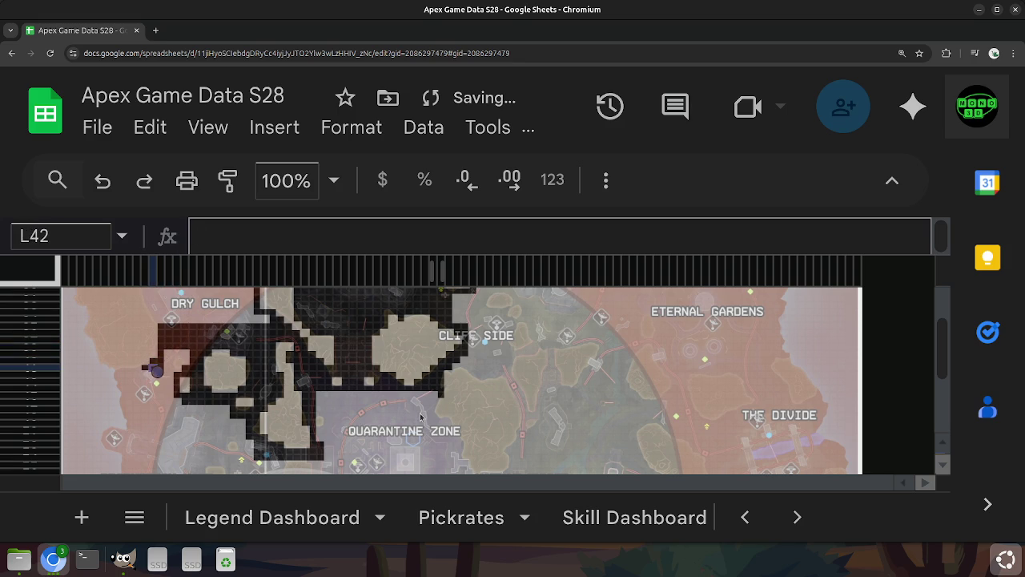
Continue the path west through K41 and J42 to I42, then enter 0 in G42 at the map's edge.
{"action": "key", "text": "Up"}
{"action": "key", "text": "Up"}
{"action": "key", "text": "Right"}
{"action": "key", "text": "Down"}
{"action": "key", "text": "Left"}
{"action": "key", "text": "Left"}
{"action": "key", "text": "Down"}
{"action": "key", "text": "Left"}
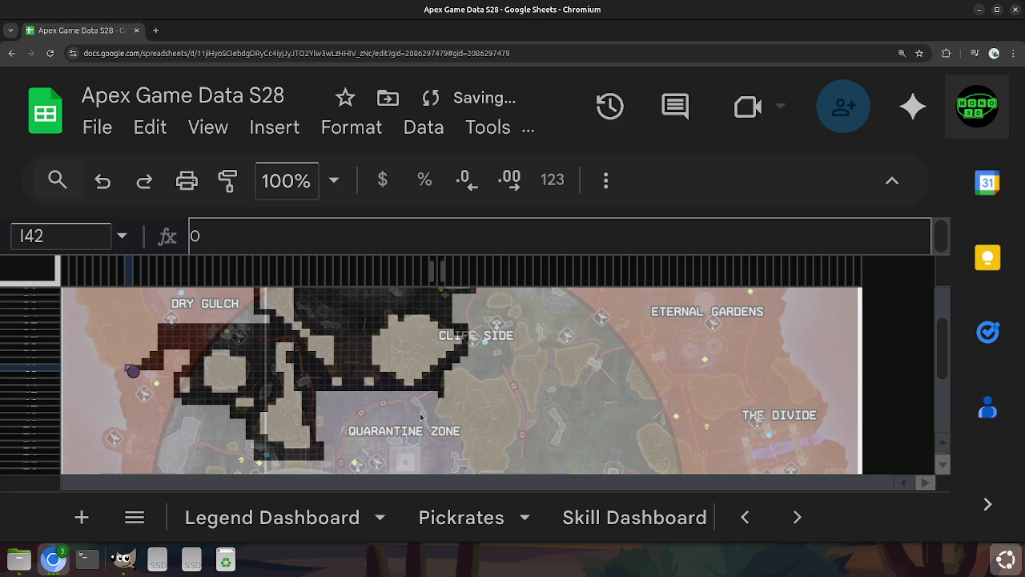
{"action": "key", "text": "Left"}
{"action": "key", "text": "Left"}
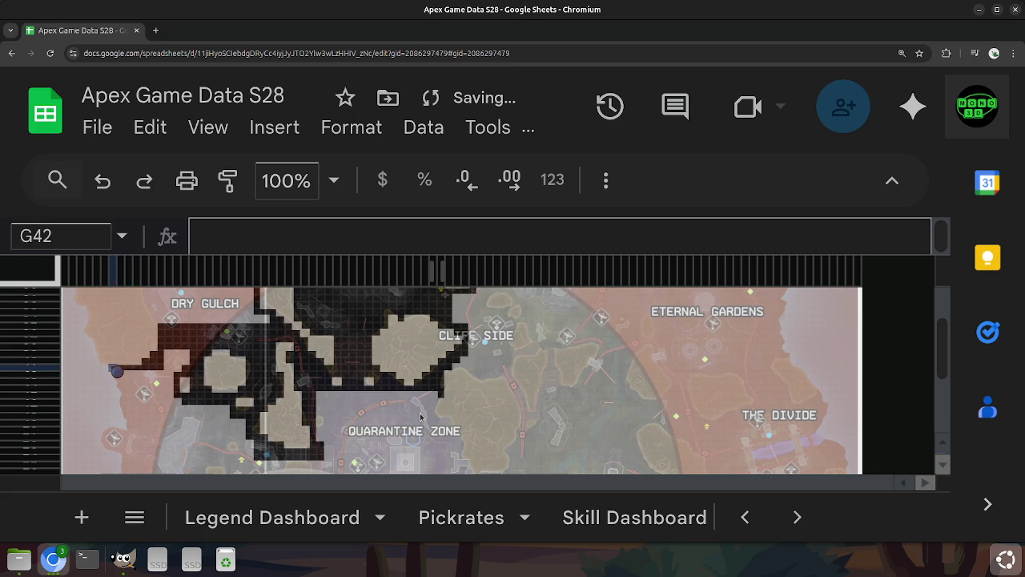
{"action": "type", "text": "0"}
{"action": "key", "text": "Return"}
Trace the loop south of G42 through G43, H43, H44 and H45 toward I46.
{"action": "key", "text": "Right"}
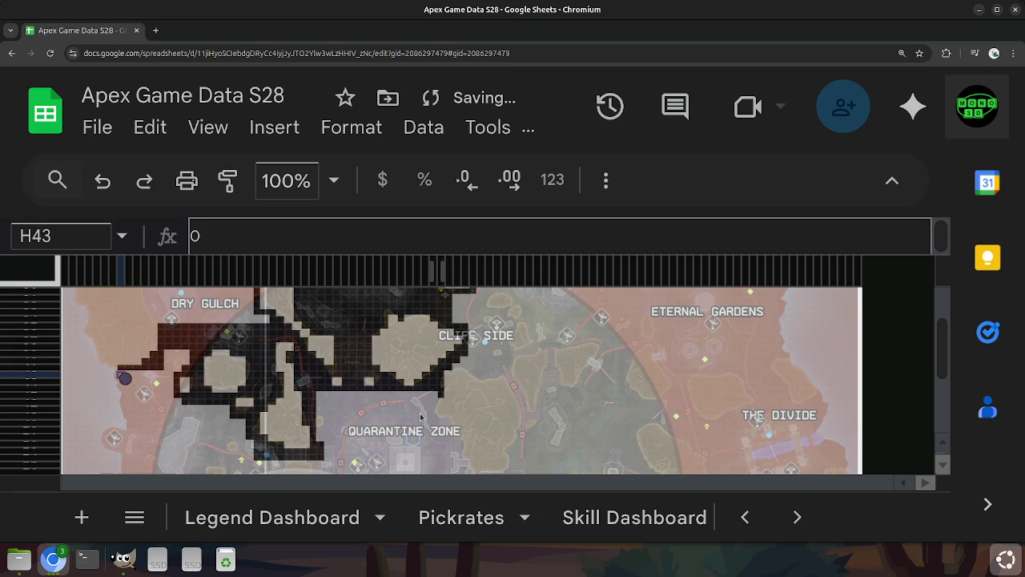
{"action": "key", "text": "Down"}
{"action": "key", "text": "Left"}
{"action": "key", "text": "Up"}
{"action": "key", "text": "Up"}
{"action": "key", "text": "Down"}
{"action": "key", "text": "Right"}
{"action": "key", "text": "Down"}
{"action": "key", "text": "Down"}
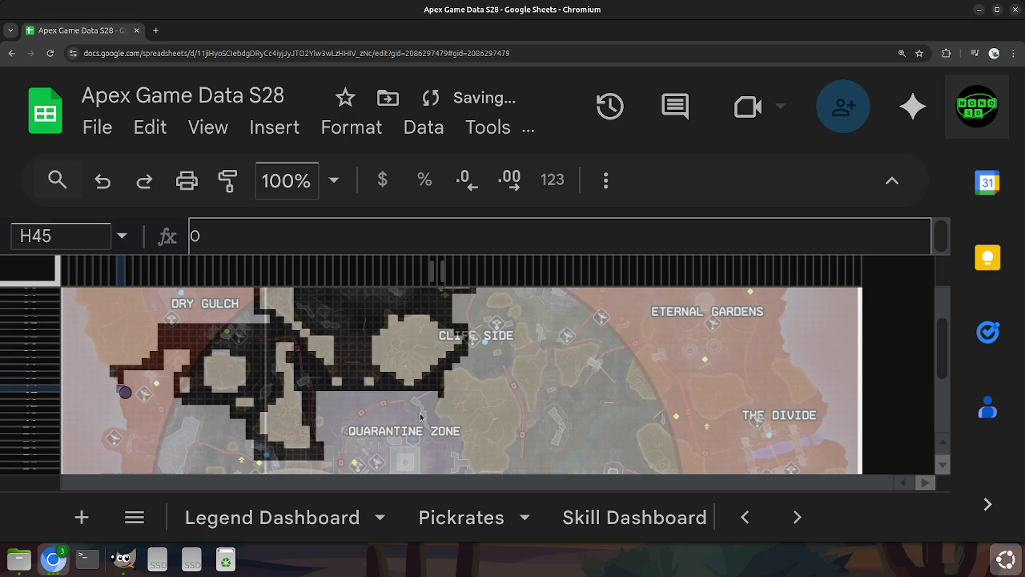
{"action": "key", "text": "Right"}
{"action": "key", "text": "Down"}
Close the loop along row 45 to O45, up column N to N40, then to P40–P41.
{"action": "key", "text": "Up"}
{"action": "key", "text": "Right"}
{"action": "key", "text": "Right"}
{"action": "key", "text": "Right"}
{"action": "key", "text": "Right"}
{"action": "key", "text": "Right"}
{"action": "key", "text": "Right"}
{"action": "key", "text": "Left"}
{"action": "key", "text": "Up"}
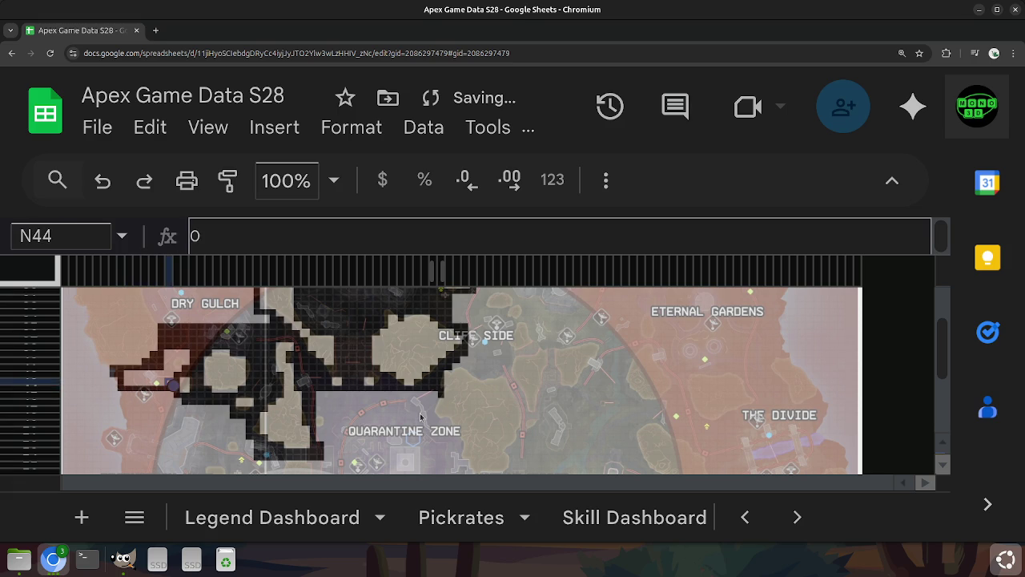
{"action": "key", "text": "Up"}
{"action": "key", "text": "Up"}
{"action": "key", "text": "Up"}
{"action": "key", "text": "Up"}
{"action": "key", "text": "Down"}
{"action": "key", "text": "Up"}
{"action": "key", "text": "Right"}
{"action": "key", "text": "Right"}
{"action": "key", "text": "Down"}
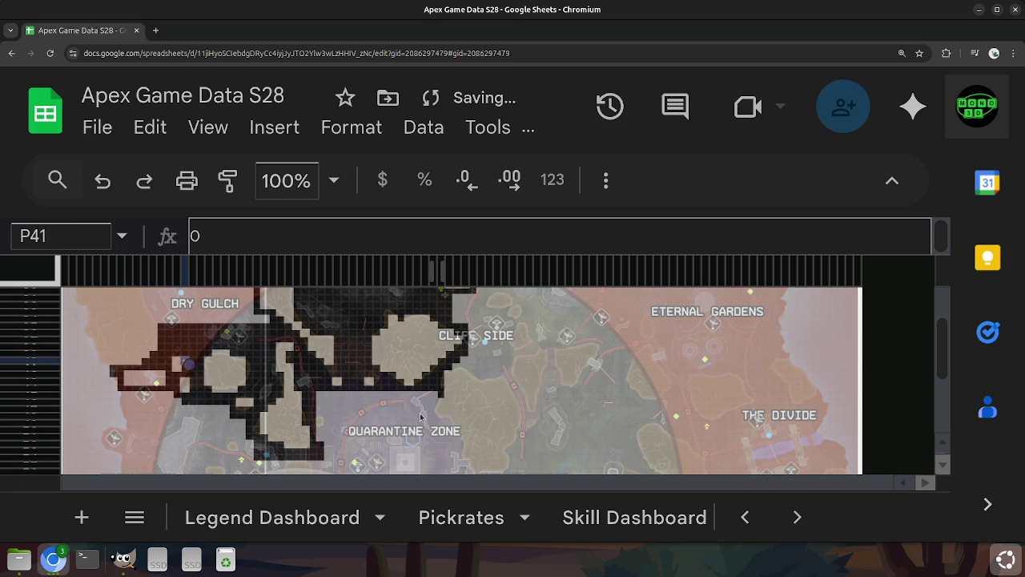